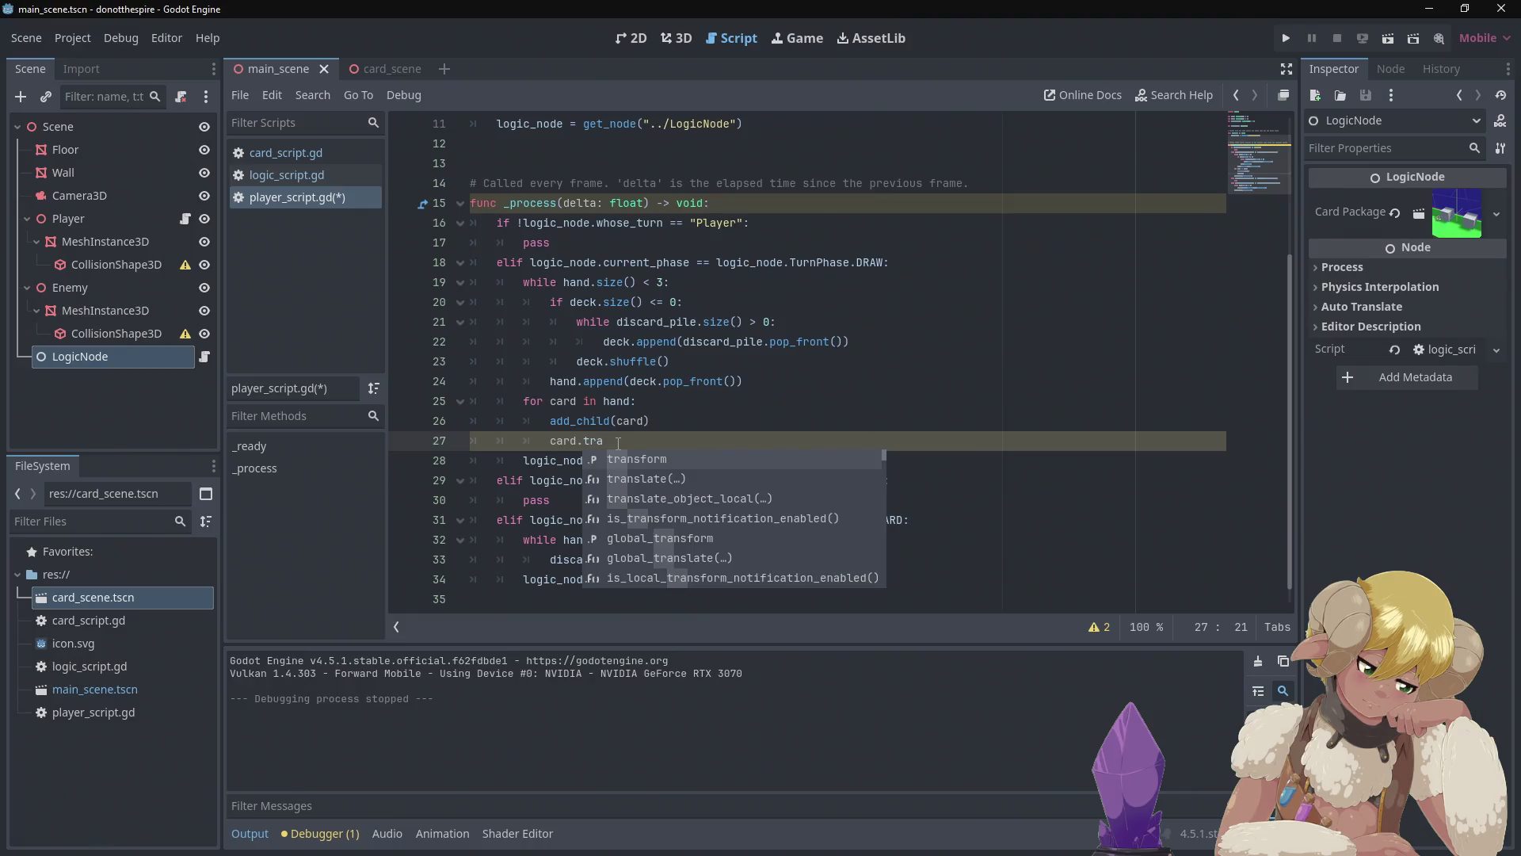
- Complete line 27 to card.translate(Vector3()) from autocomplete and save player_script.gd
{"action": "key", "text": "Down"}
{"action": "key", "text": "Return"}
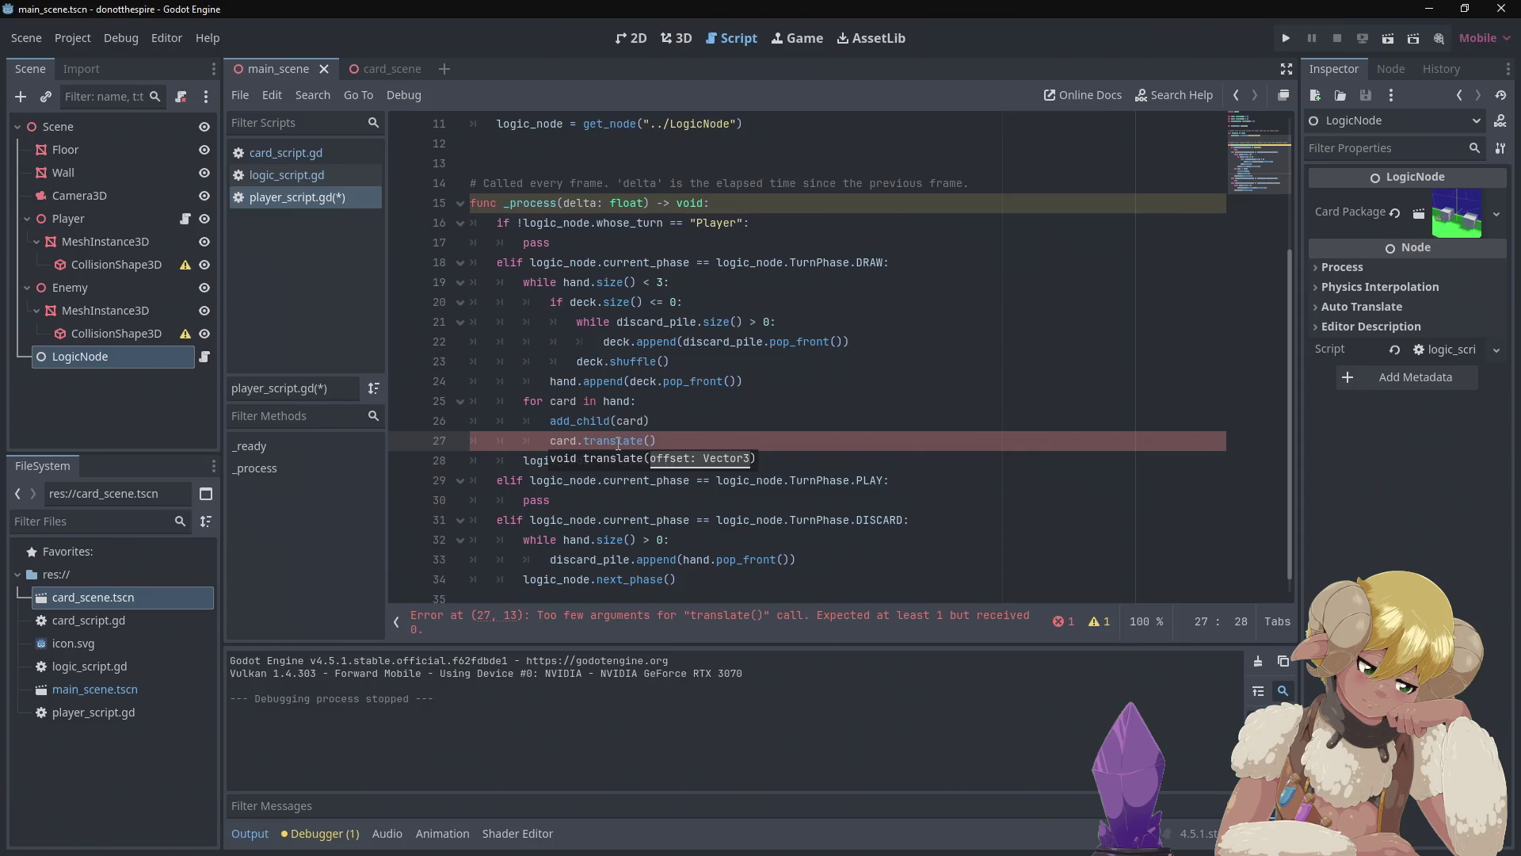
{"action": "type", "text": "Vec"}
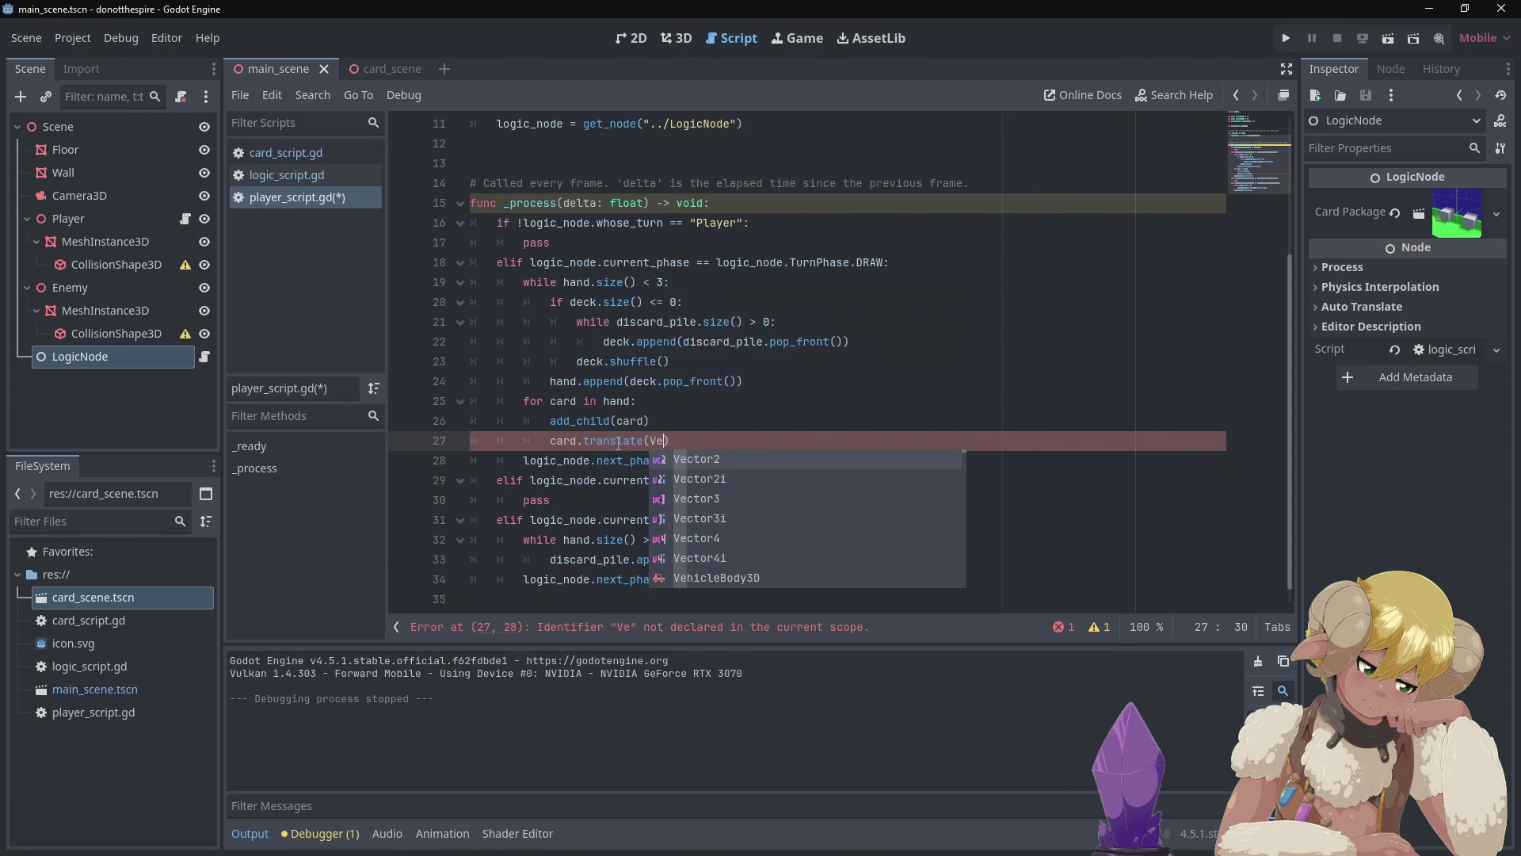
{"action": "type", "text": "tor"}
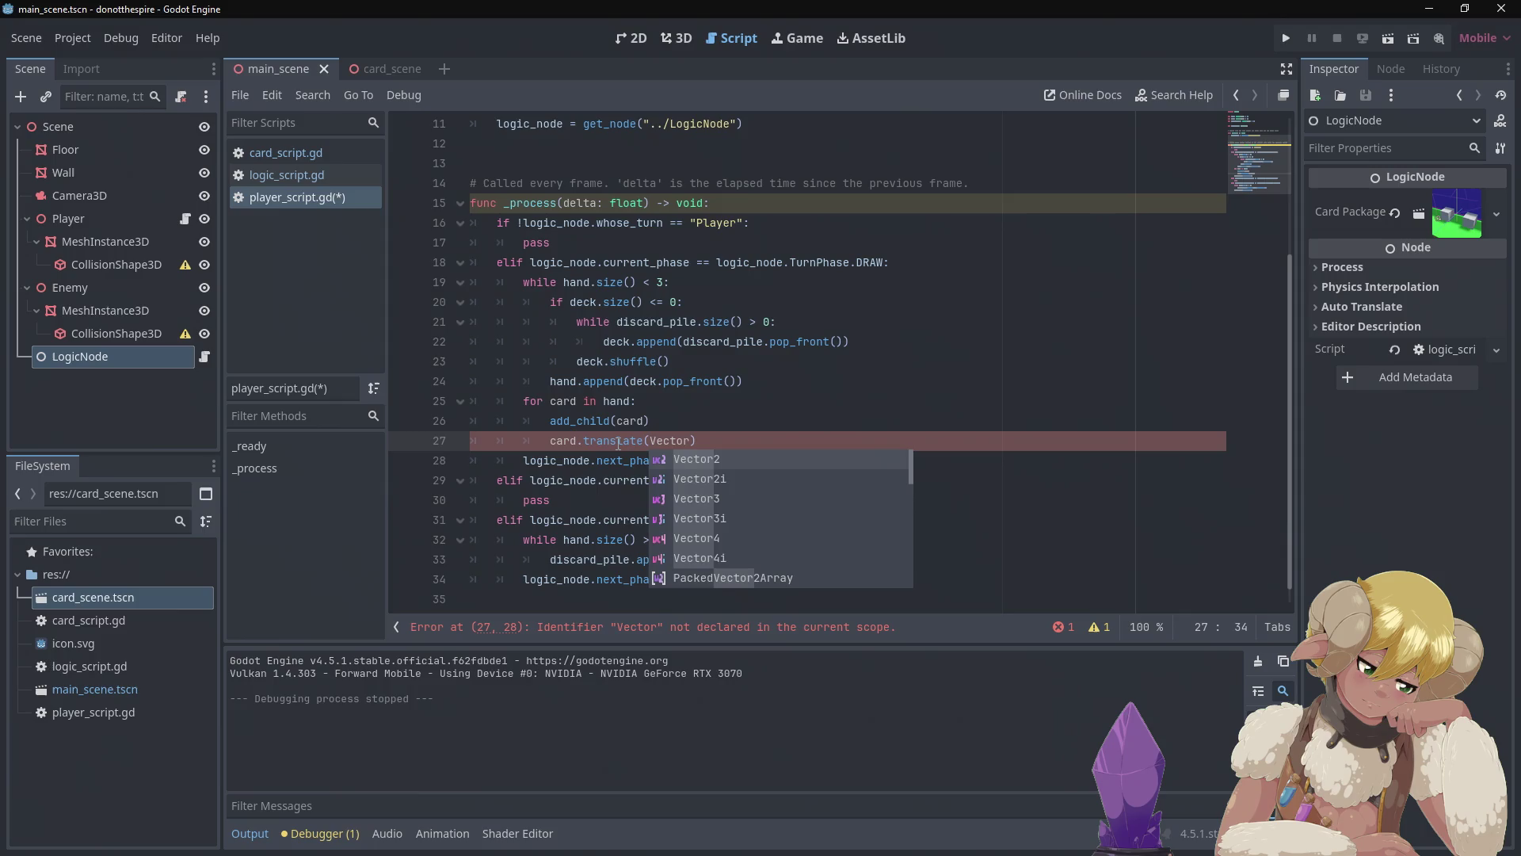
{"action": "type", "text": "3"}
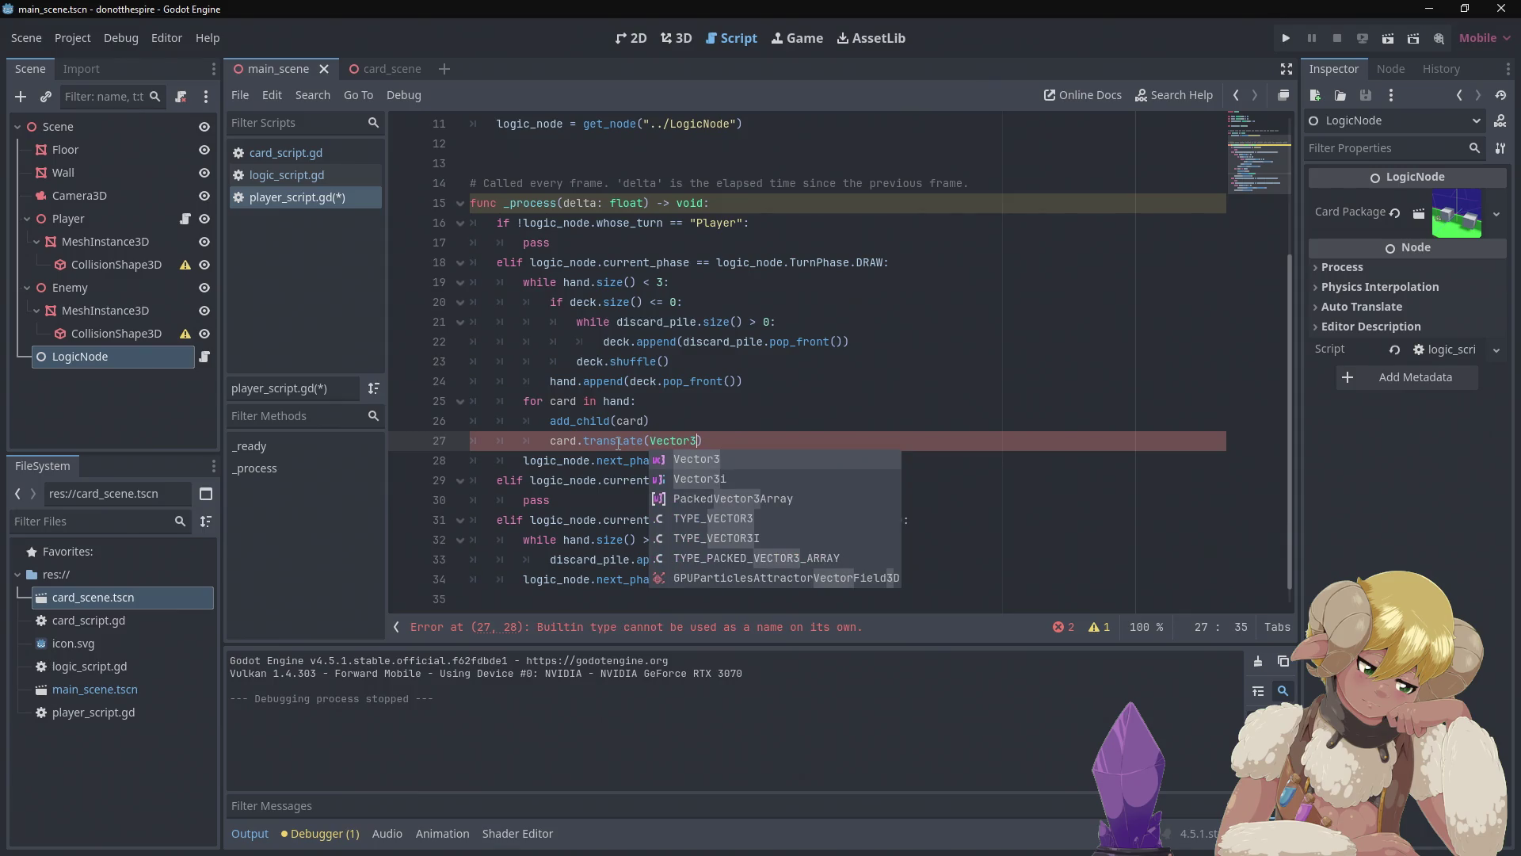
{"action": "type", "text": "()"}
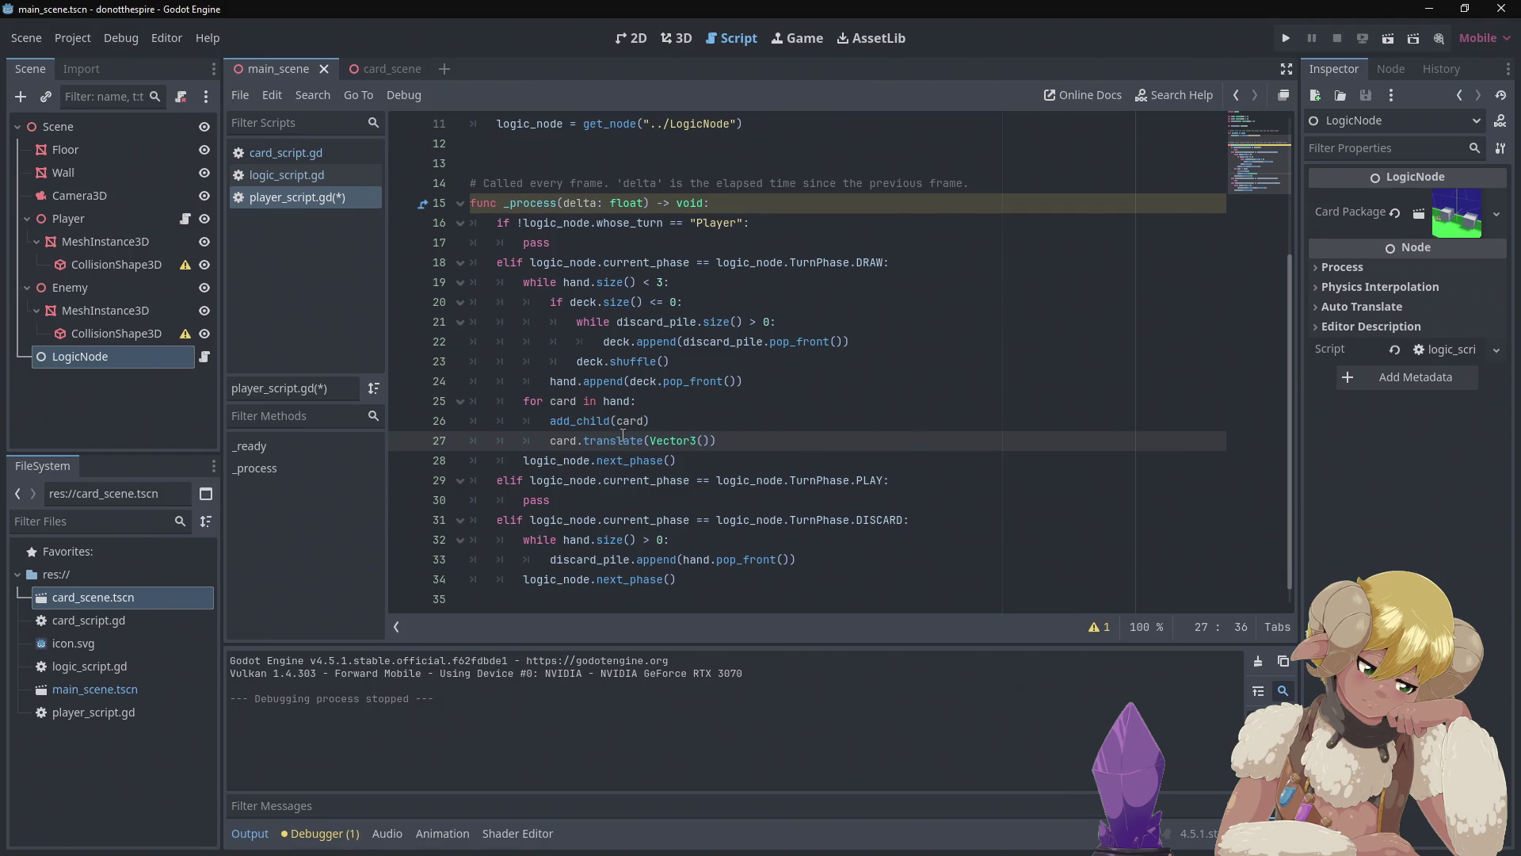
{"action": "key", "text": "ctrl+s"}
- Select Camera3D in the 3D scene and review its Transform position (0.0, 0.17, 0.491)
{"action": "left_click", "coordinate": [667, 41]}
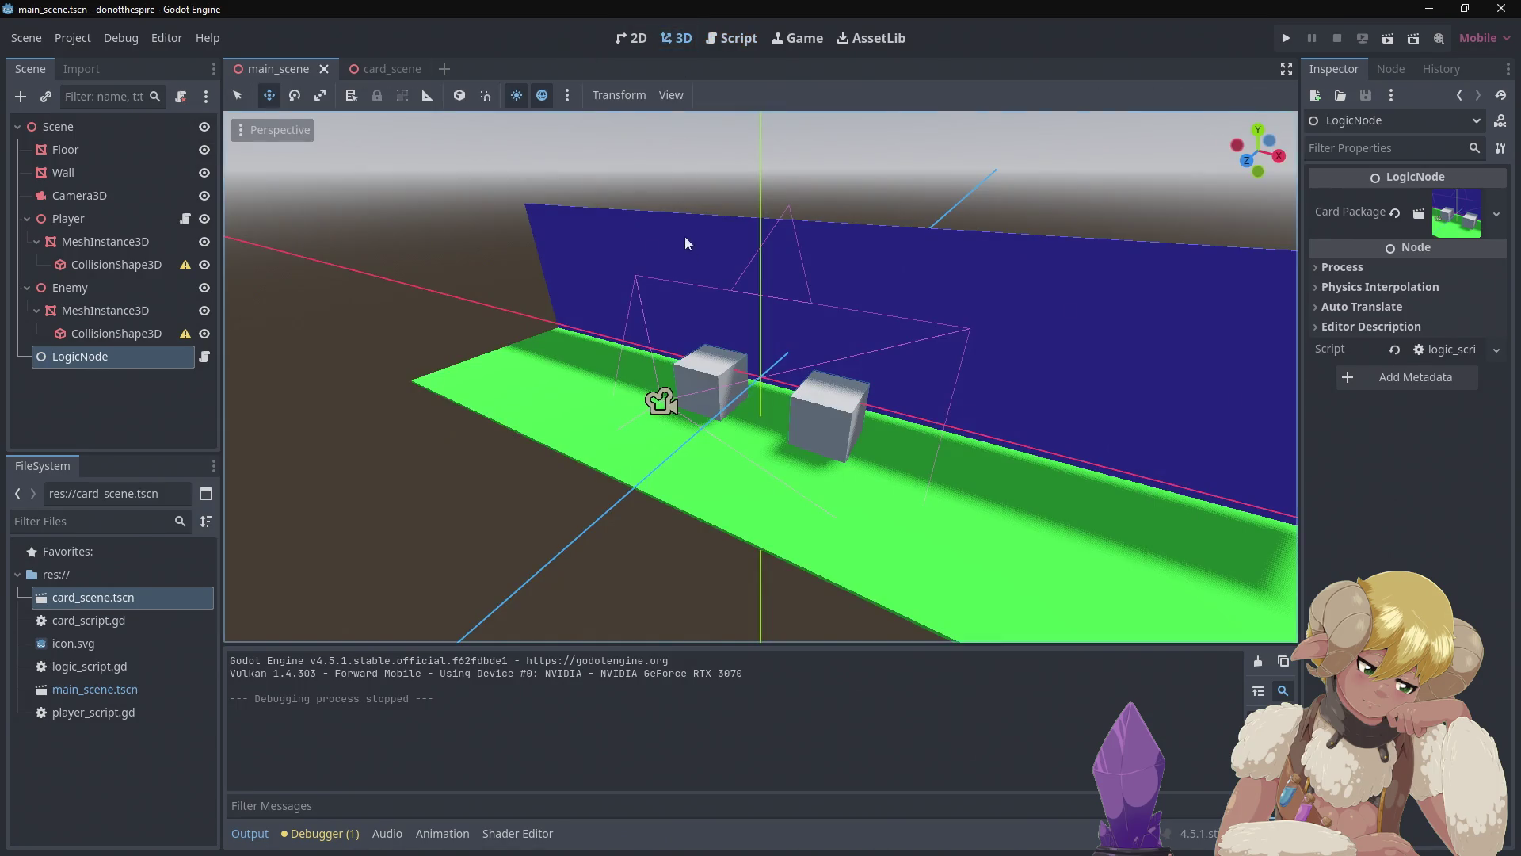
{"action": "left_click", "coordinate": [663, 399]}
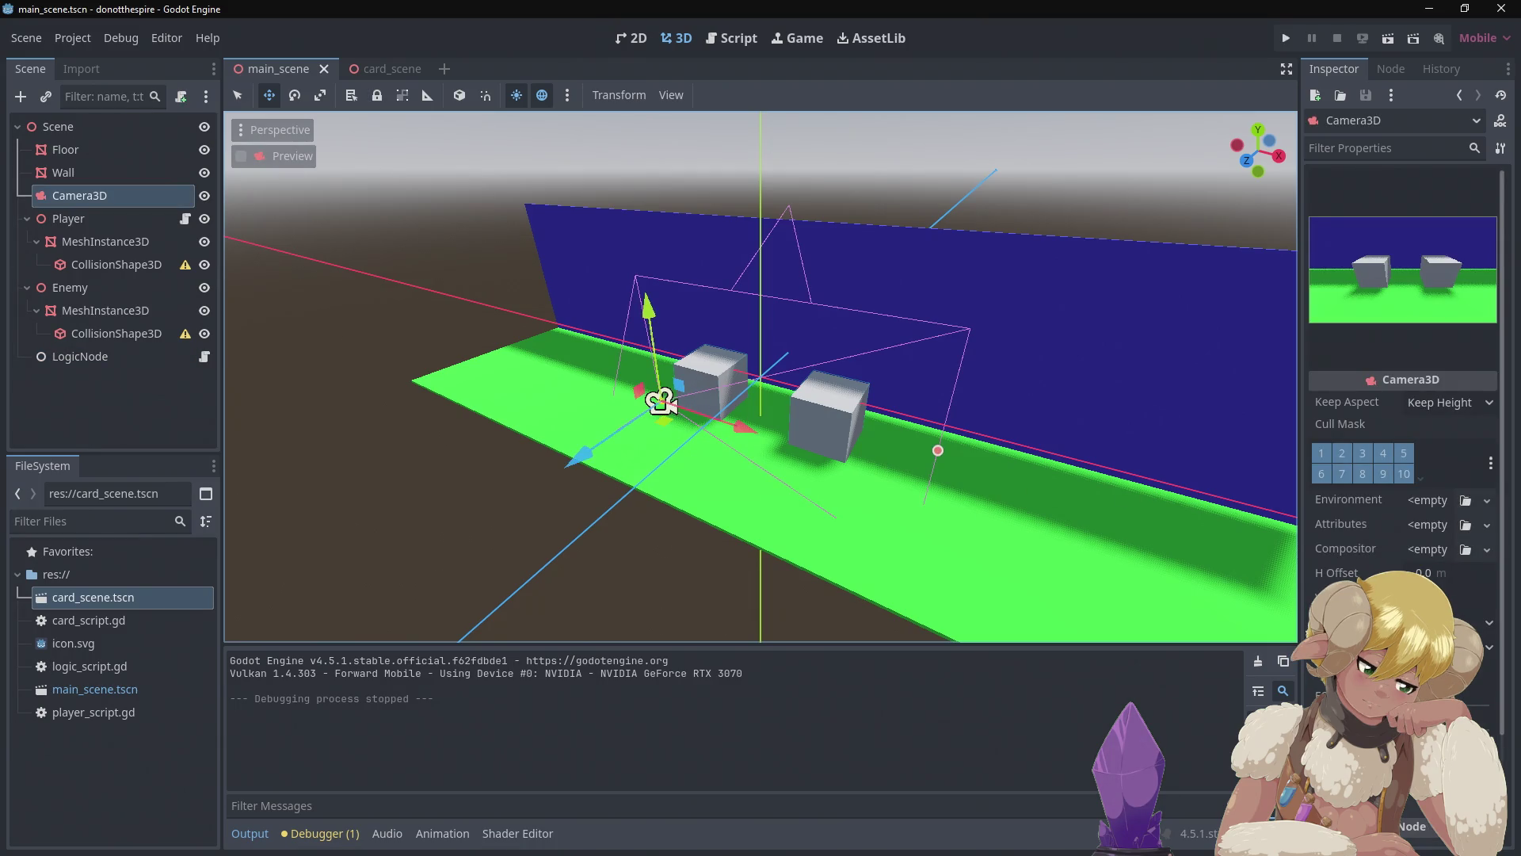
{"action": "scroll", "coordinate": [1402, 396], "scroll_direction": "down", "scroll_amount": 3}
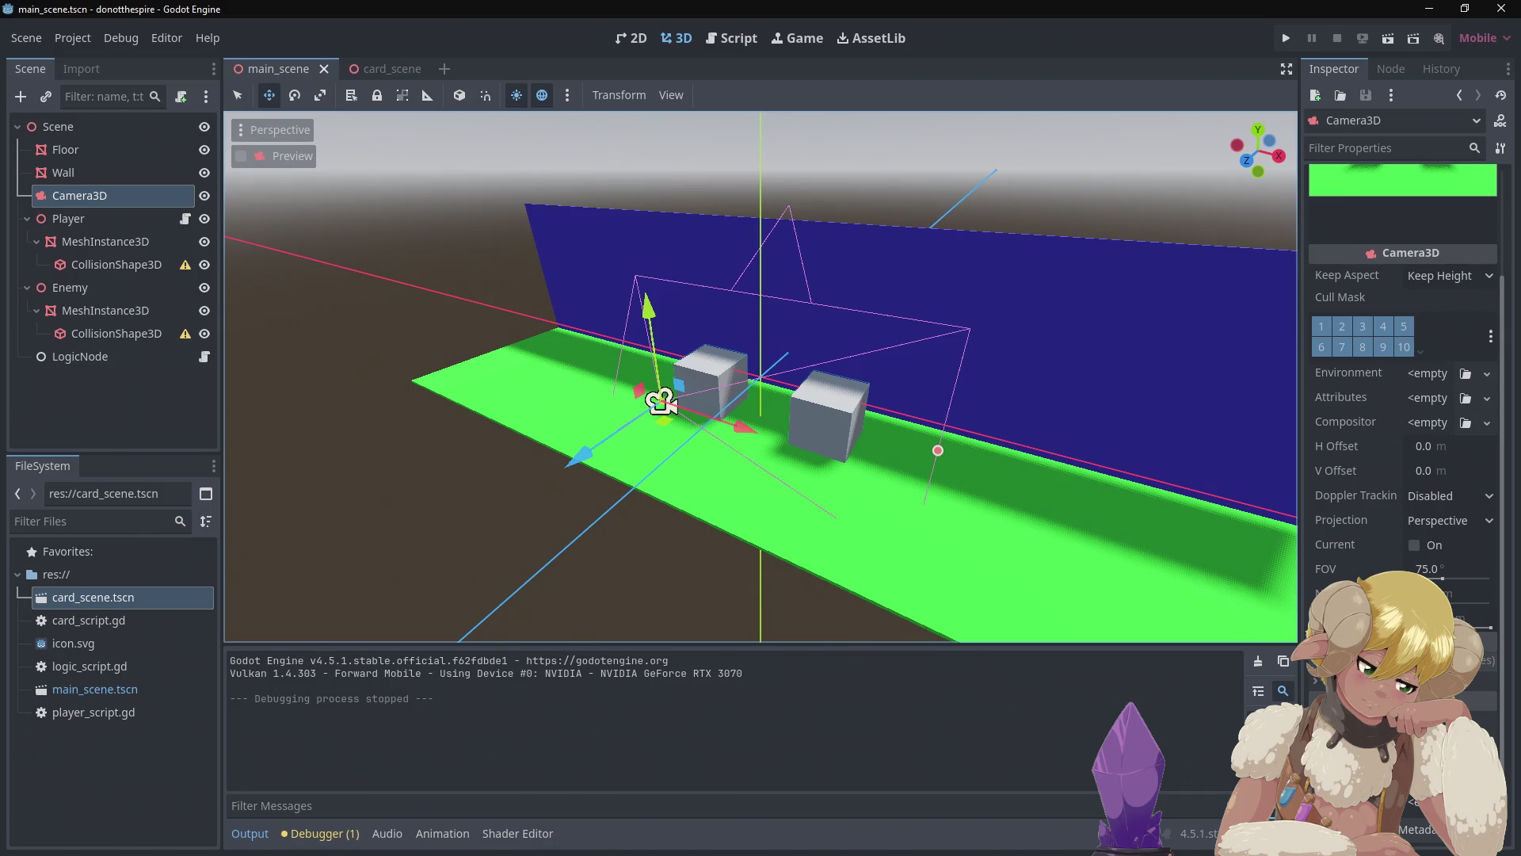
{"action": "scroll", "coordinate": [1403, 396], "scroll_direction": "down", "scroll_amount": 3}
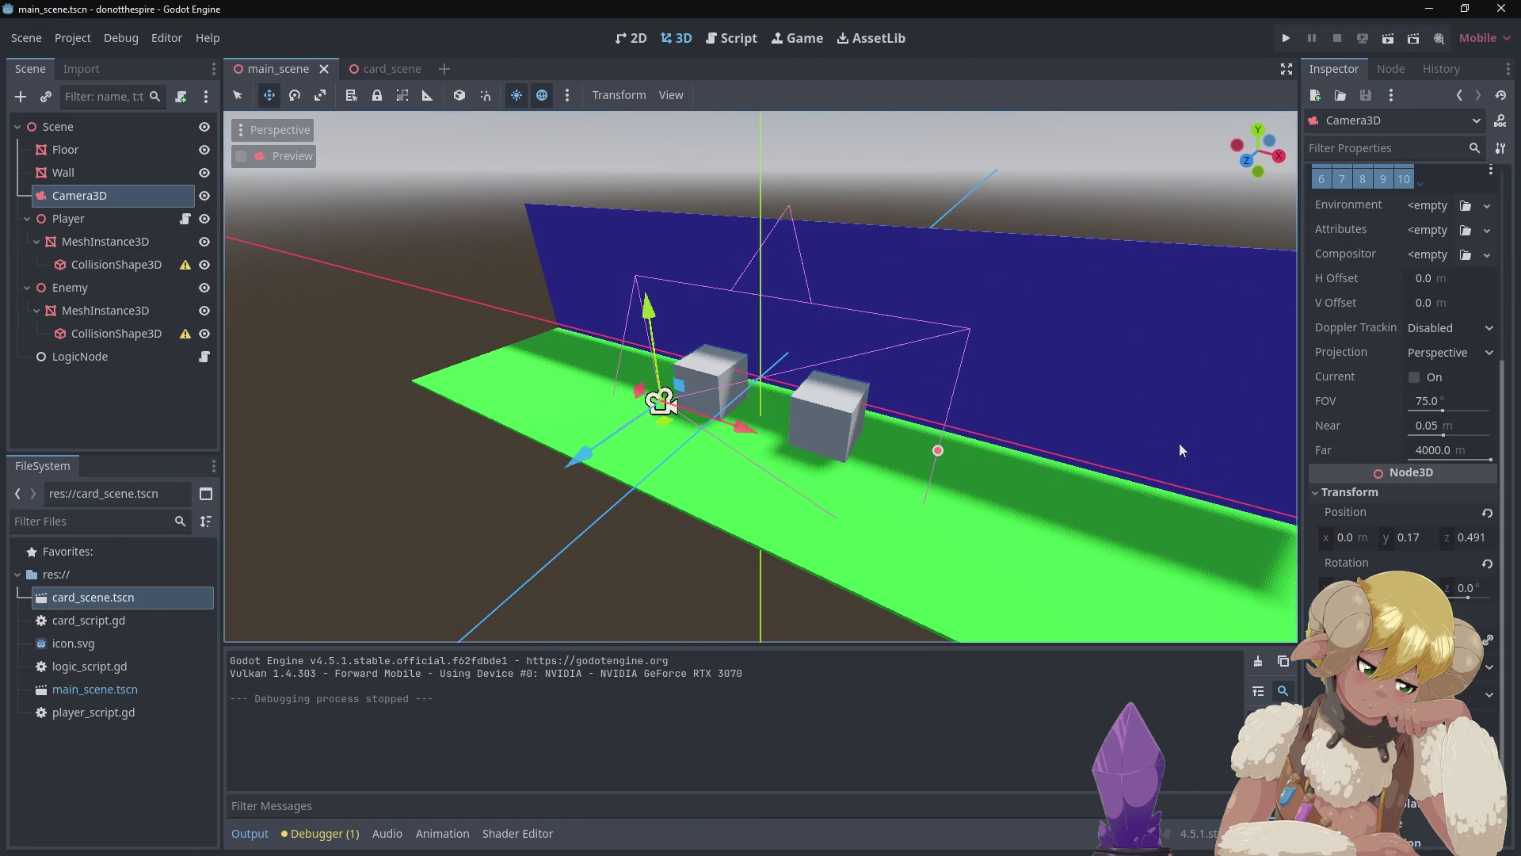
{"action": "left_click", "coordinate": [846, 407]}
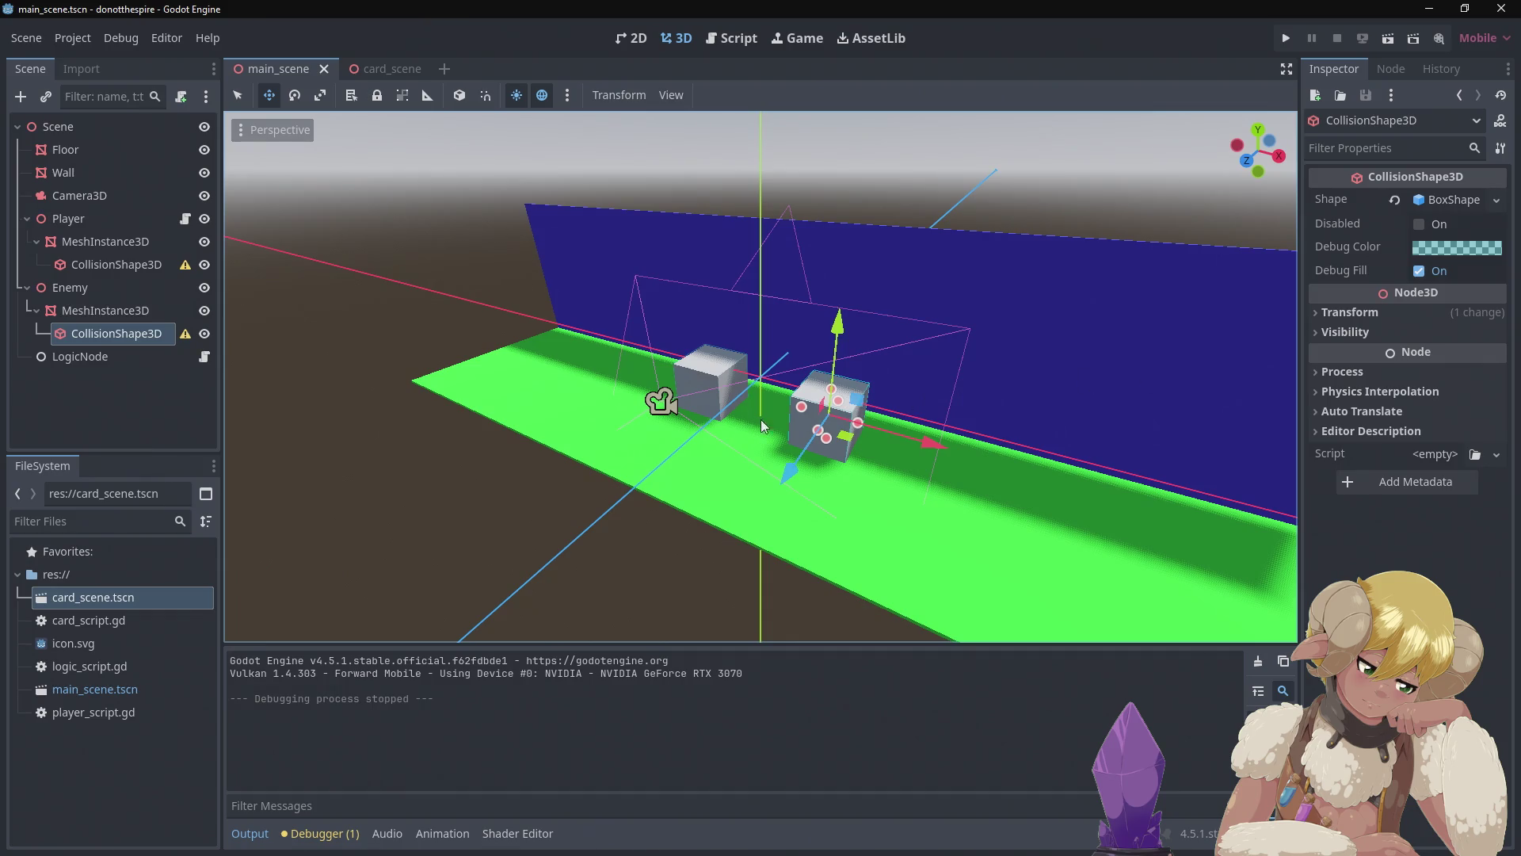
{"action": "left_click", "coordinate": [803, 430]}
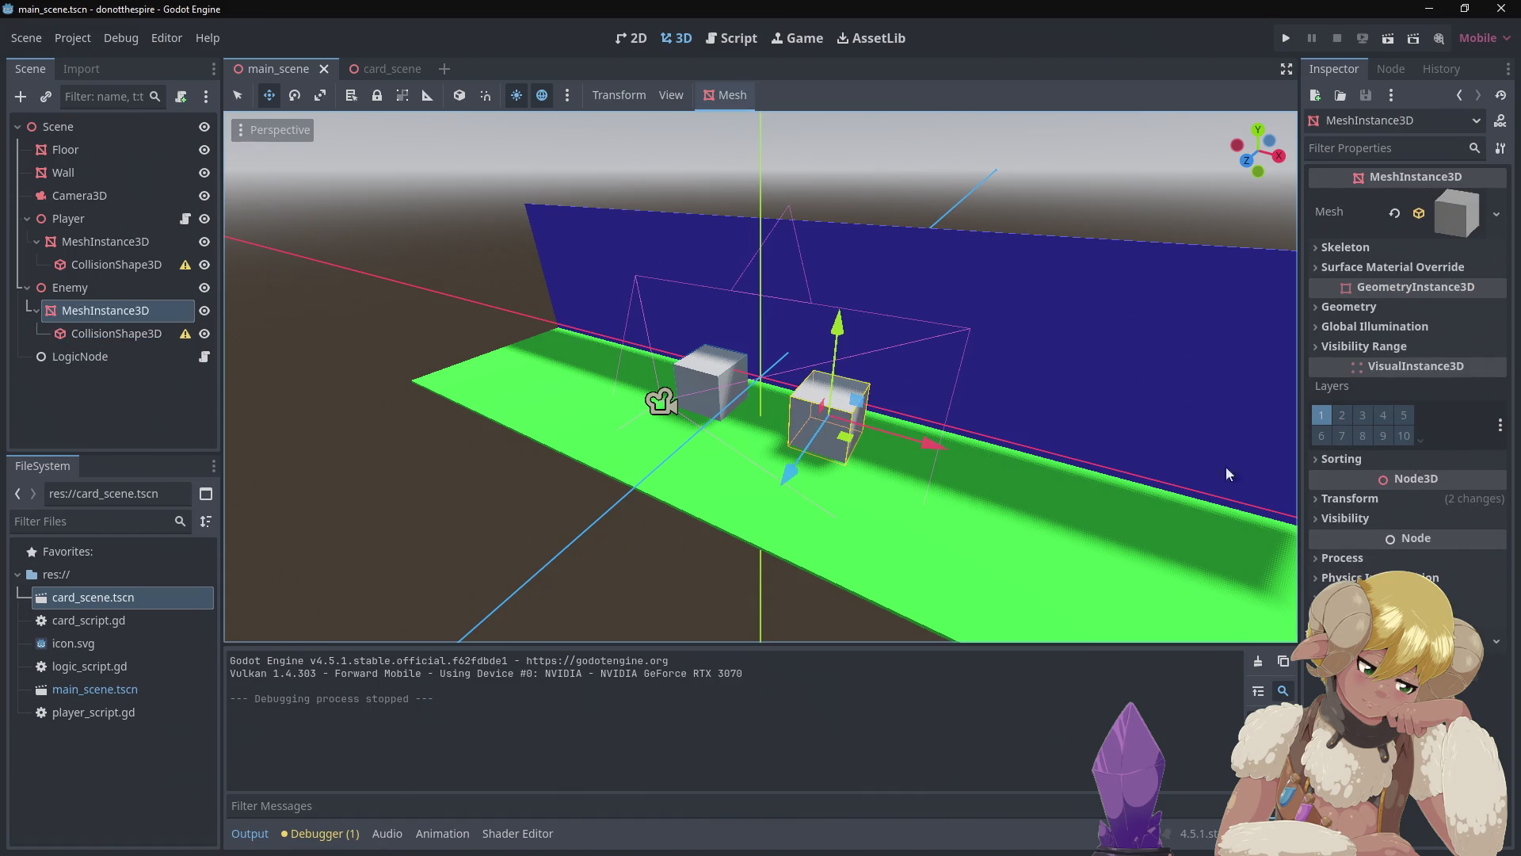
{"action": "left_click", "coordinate": [1342, 500]}
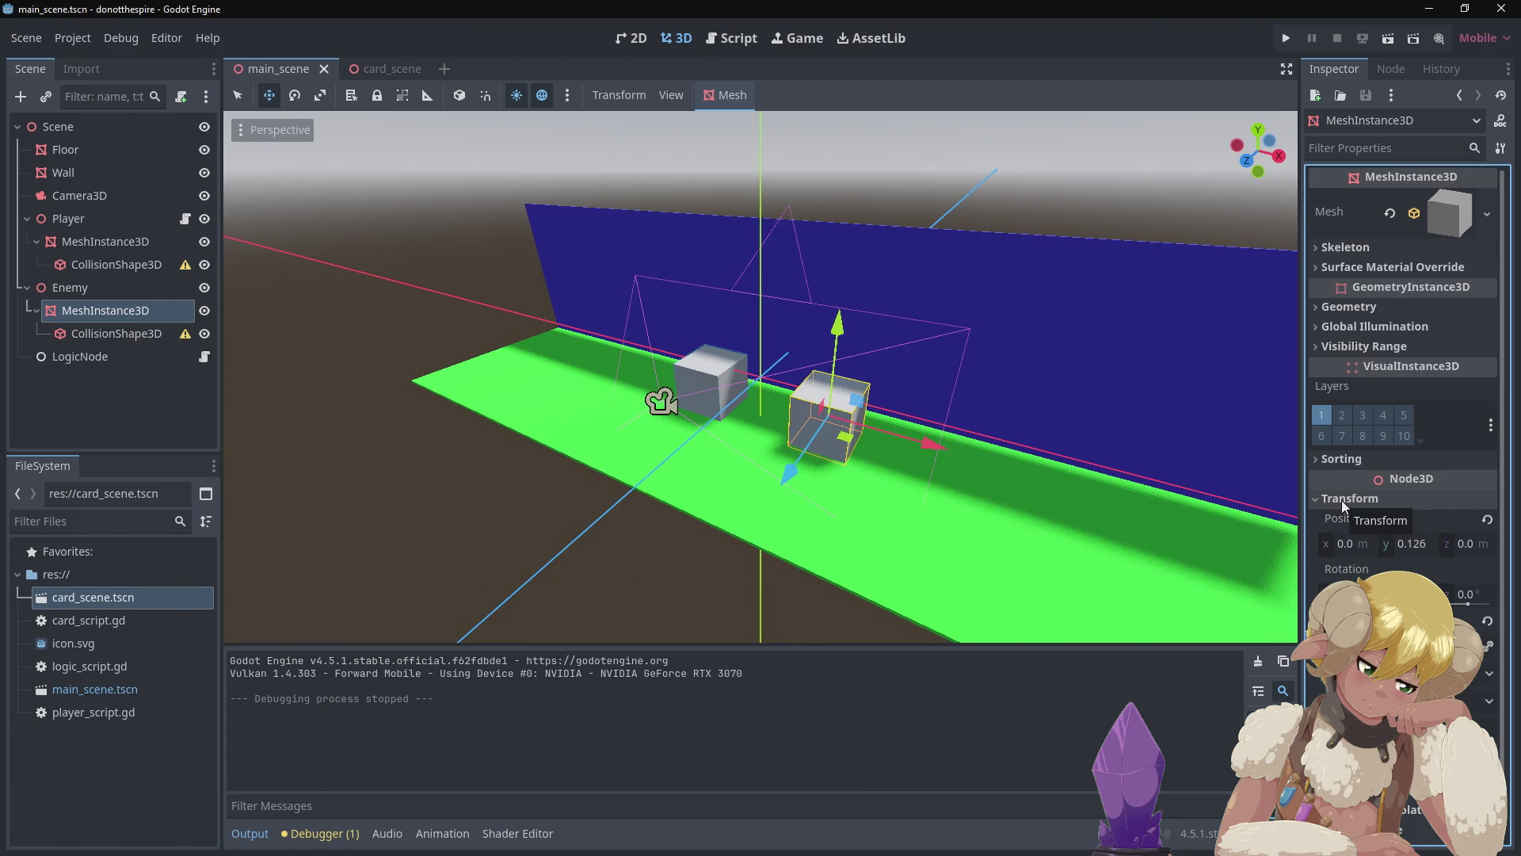
{"action": "left_click", "coordinate": [649, 404]}
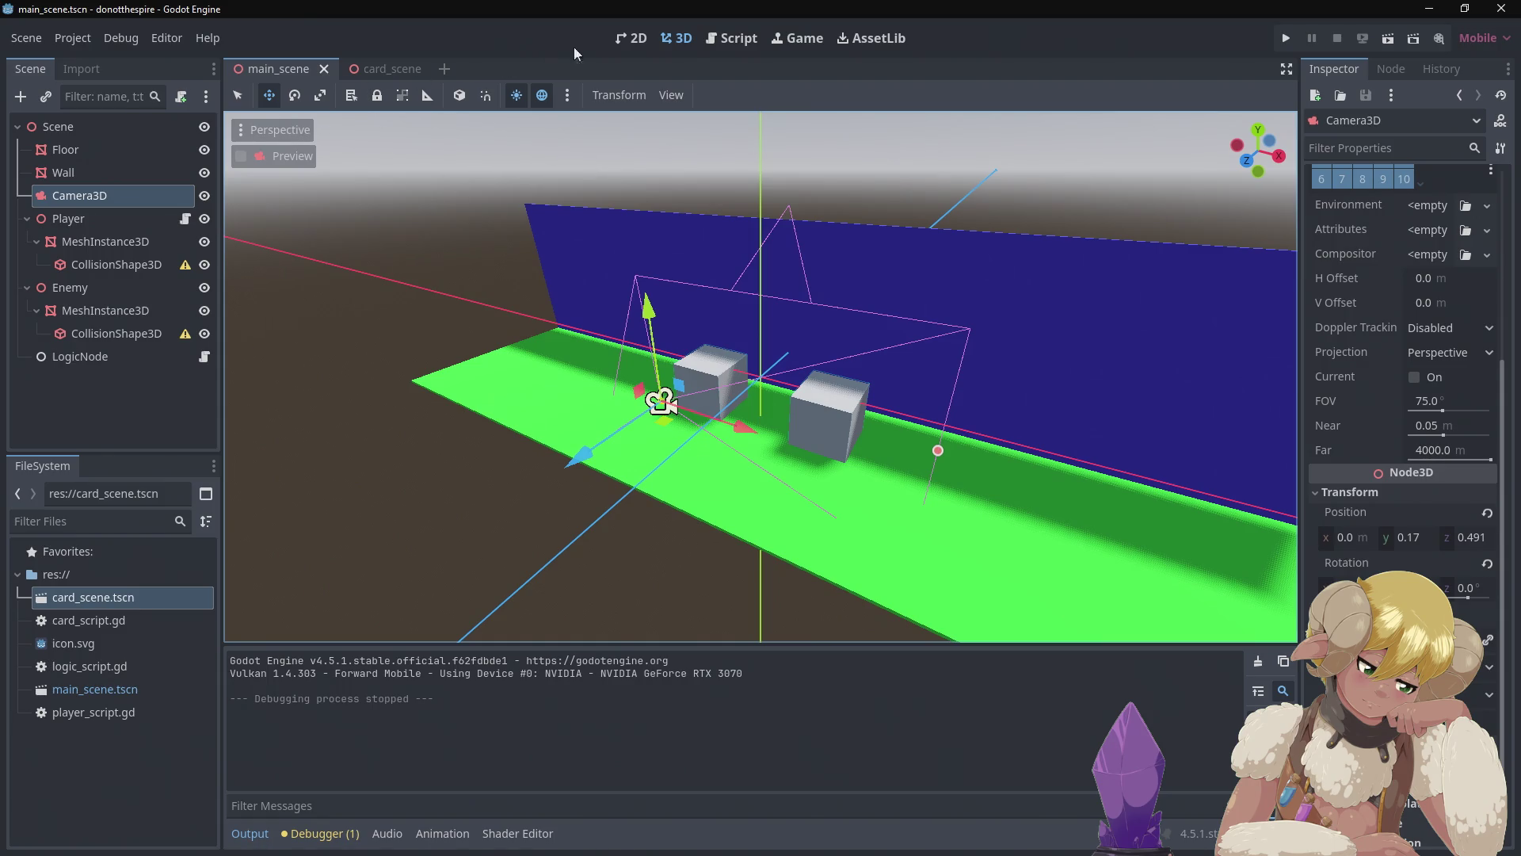
- Back in player_script.gd, type 0.1,0.1,0.1 as the Vector3 offset on line 27
{"action": "left_click", "coordinate": [715, 36]}
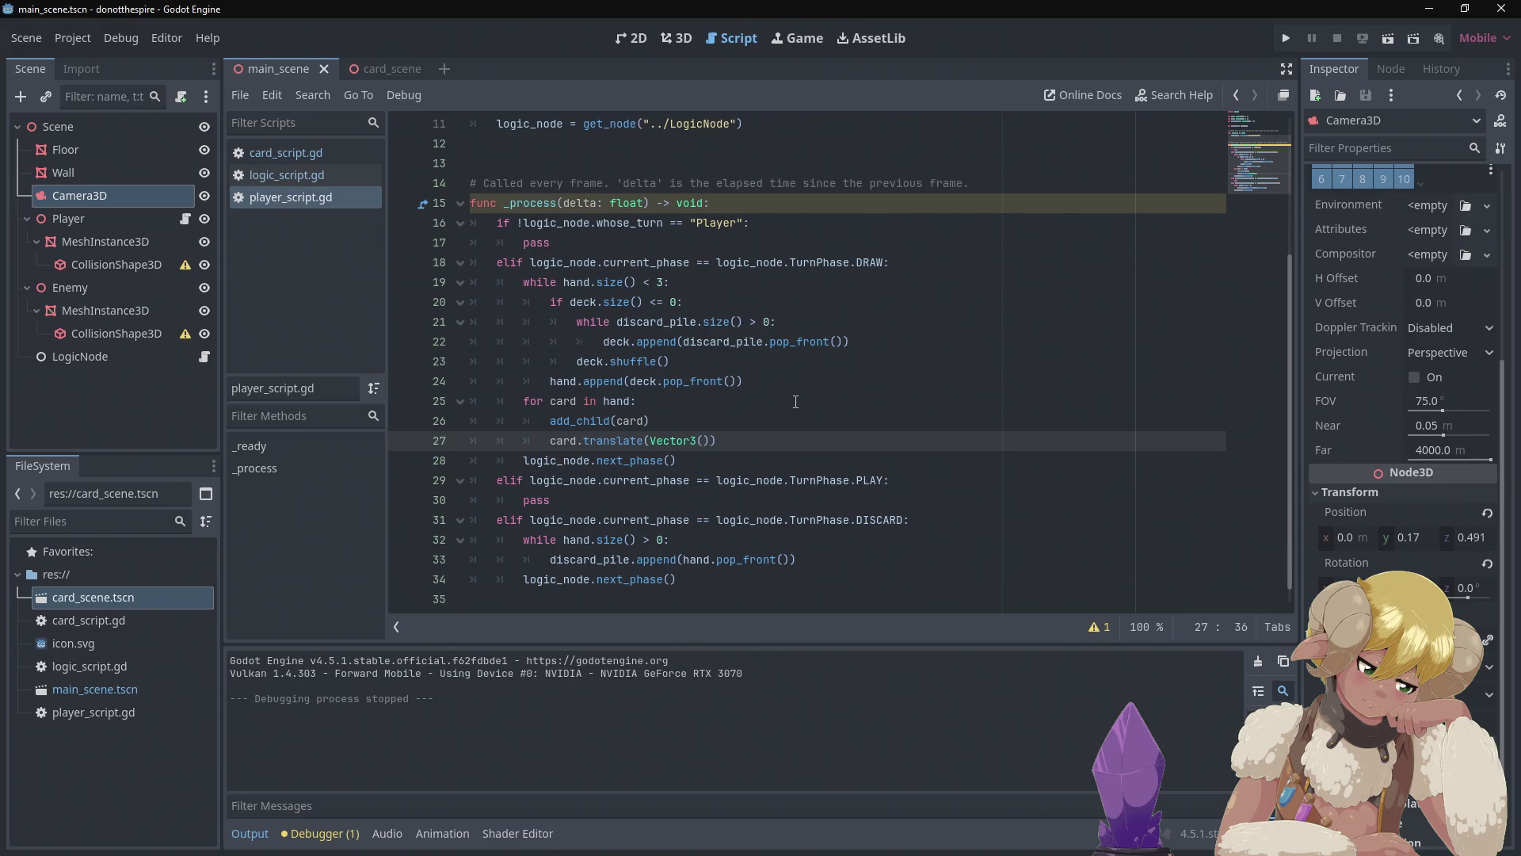
{"action": "type", "text": "9"}
{"action": "key", "text": "BackSpace"}
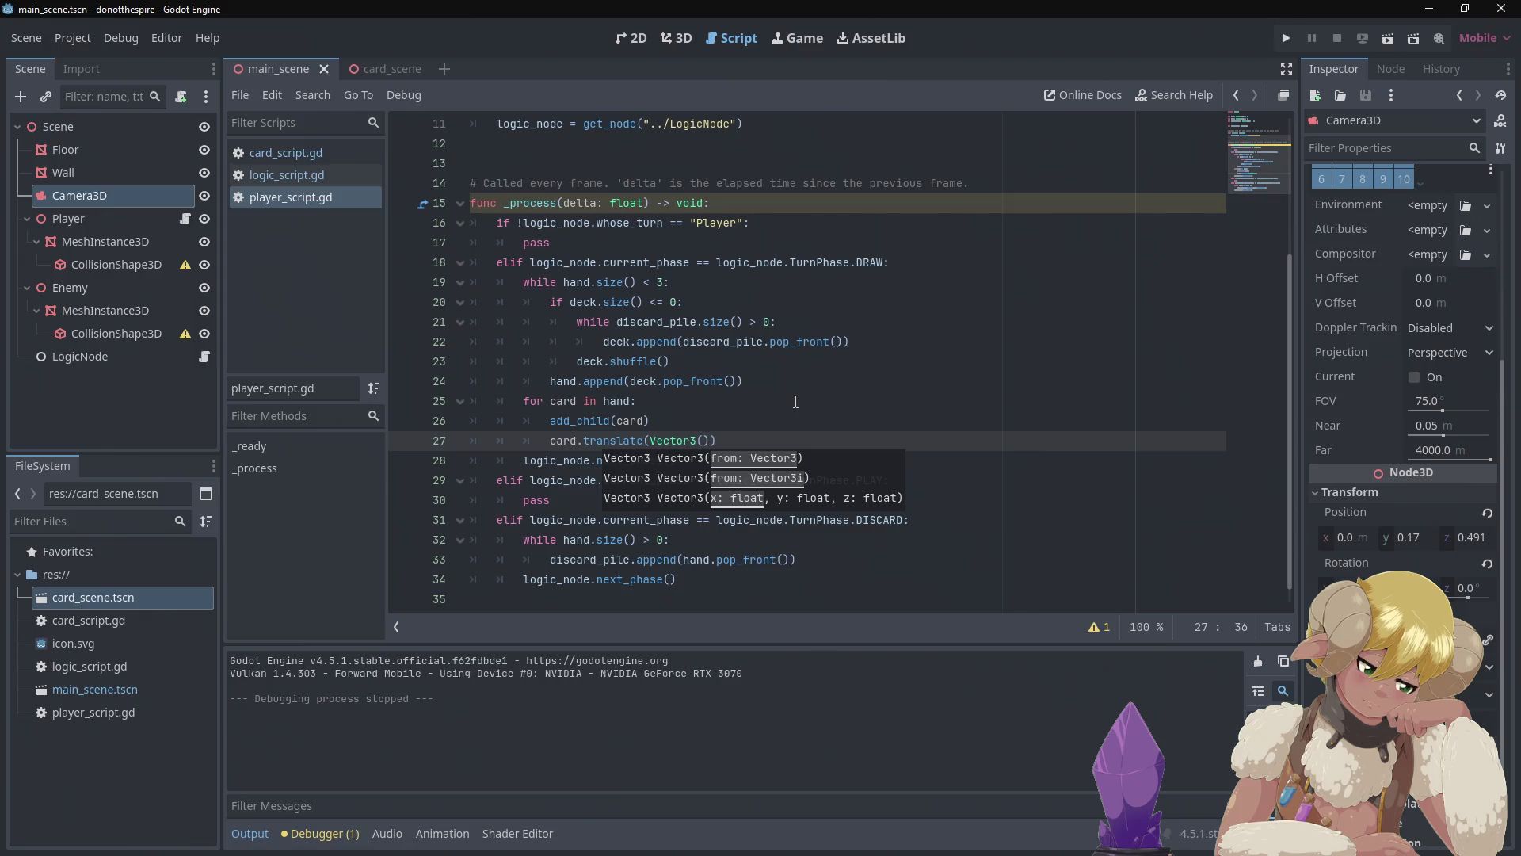
{"action": "type", "text": "0"}
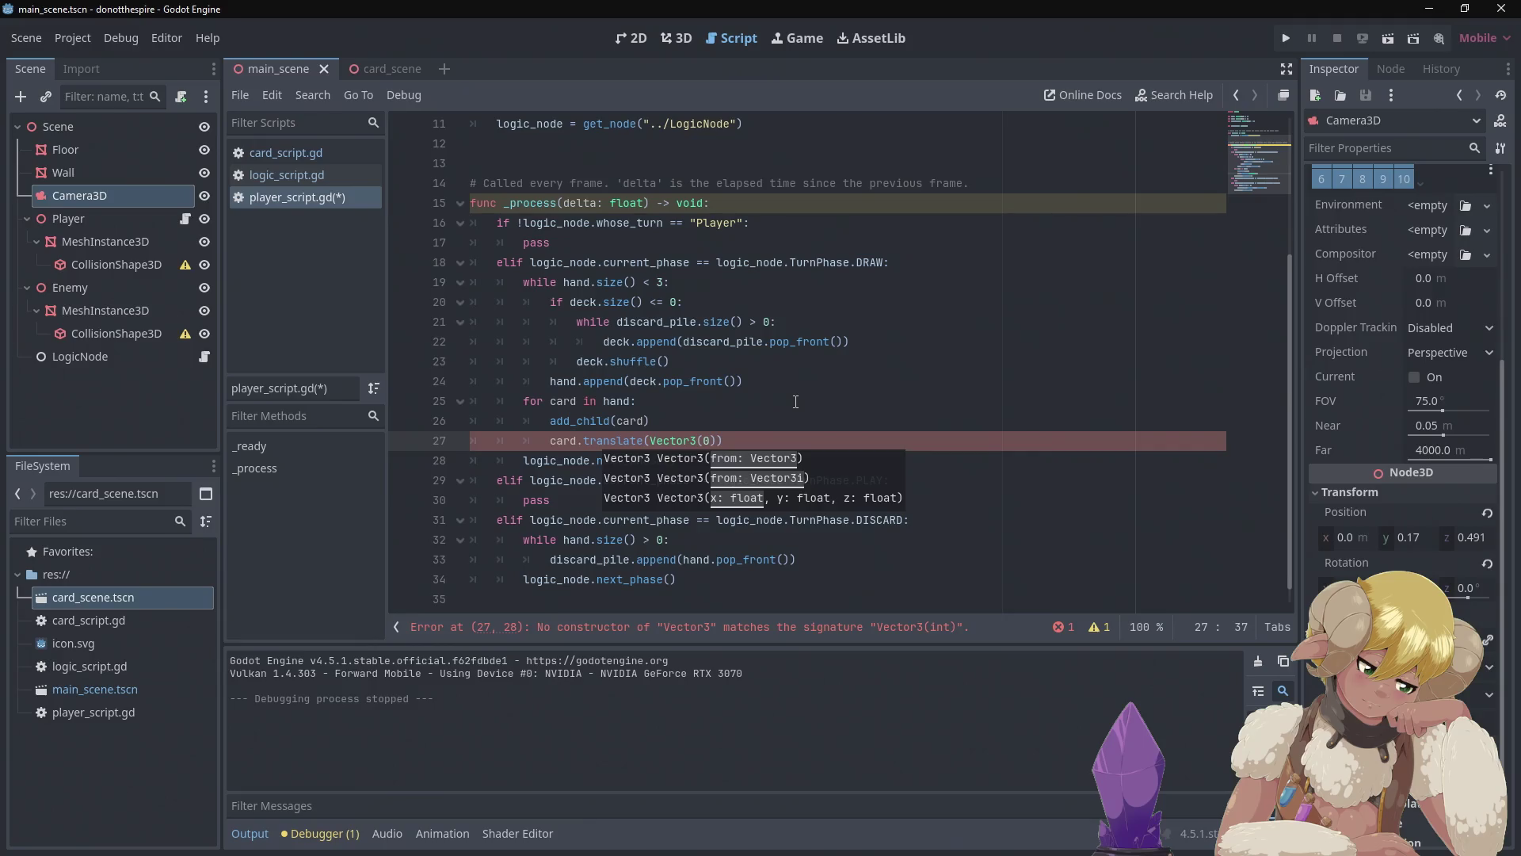
{"action": "type", "text": "."}
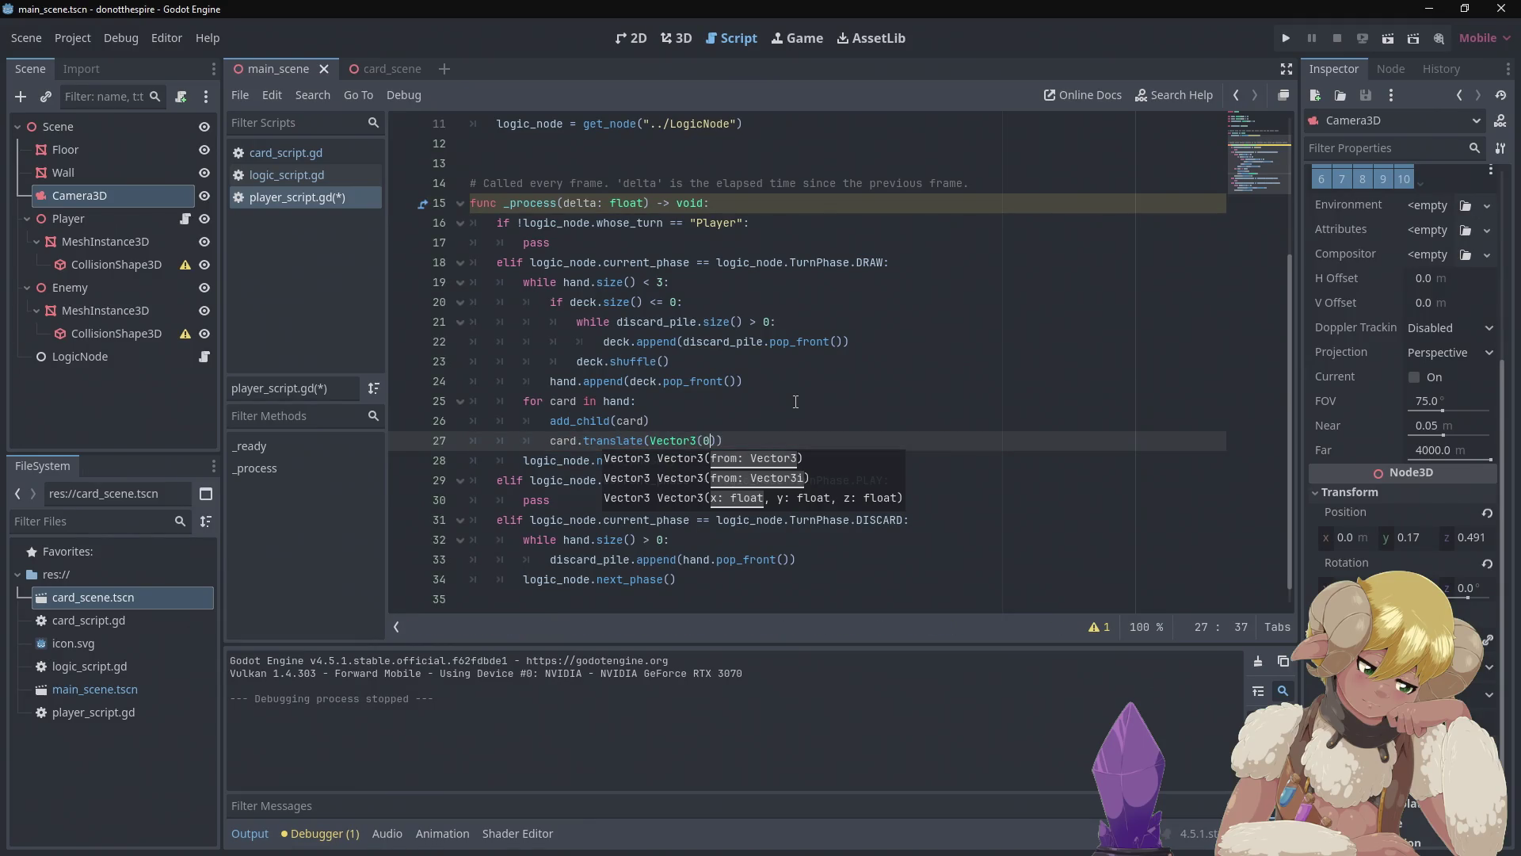
{"action": "type", "text": "1"}
{"action": "type", "text": ","}
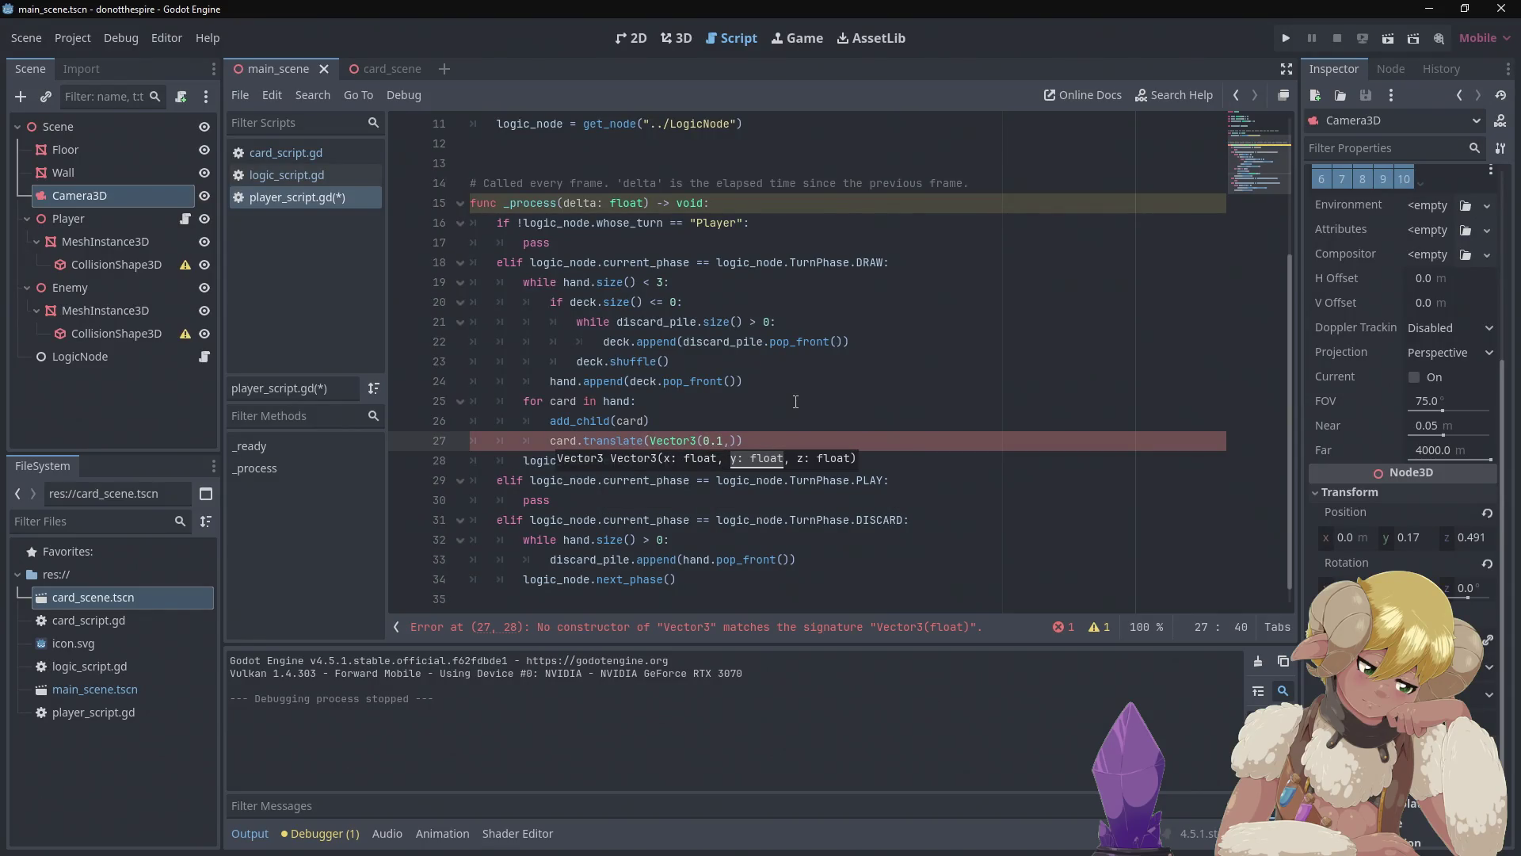
{"action": "type", "text": "0.1"}
{"action": "type", "text": ","}
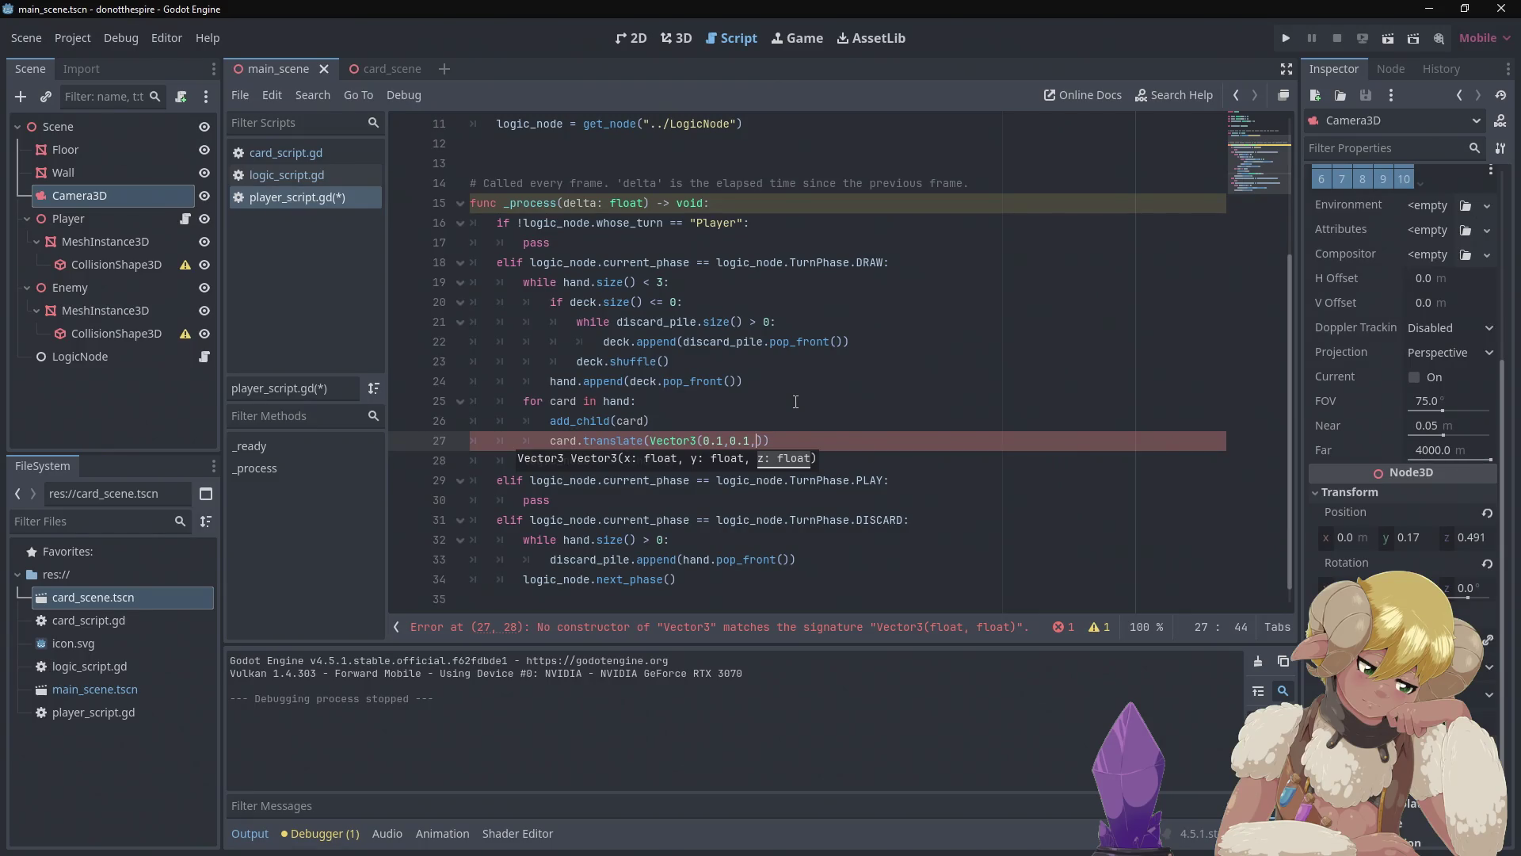
{"action": "type", "text": "0.1"}
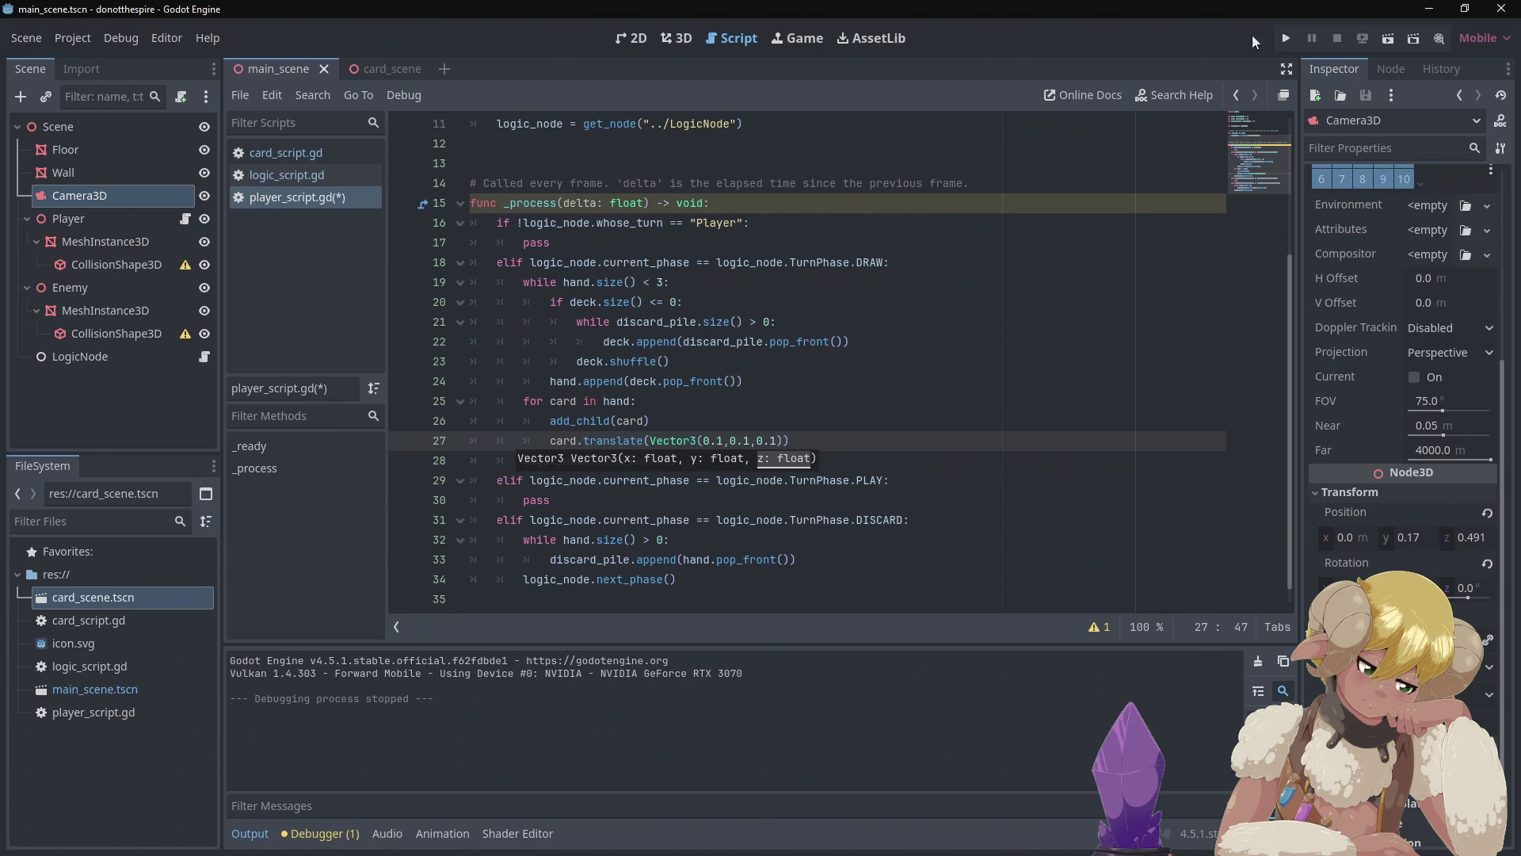
- Test-run the game and inspect card placement with a free camera, then close the game window
{"action": "left_click", "coordinate": [1283, 36]}
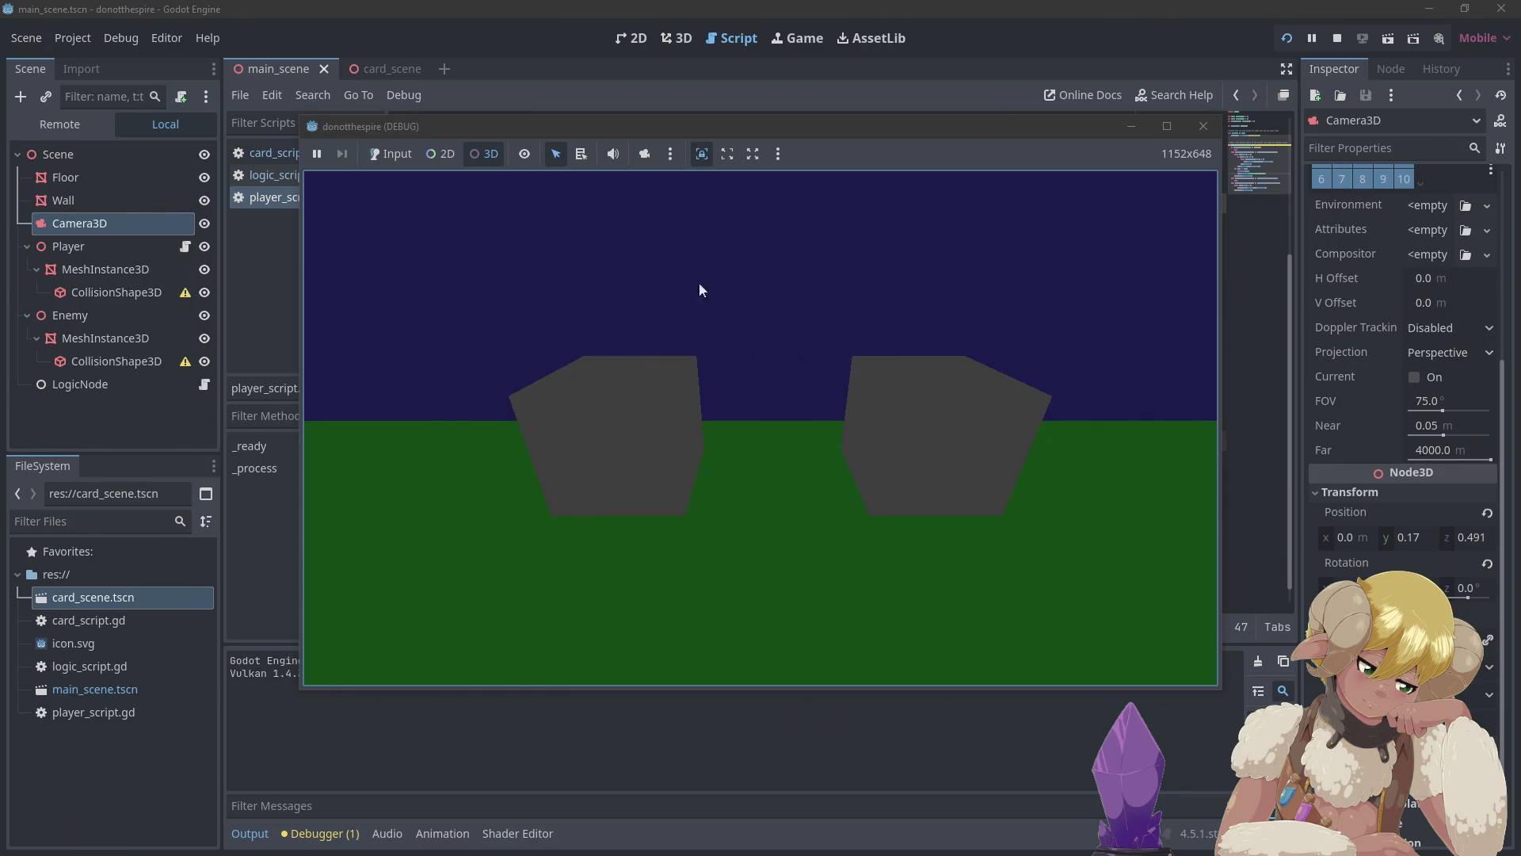
{"action": "left_click", "coordinate": [645, 156]}
{"action": "scroll", "coordinate": [760, 428], "scroll_direction": "down", "scroll_amount": 5}
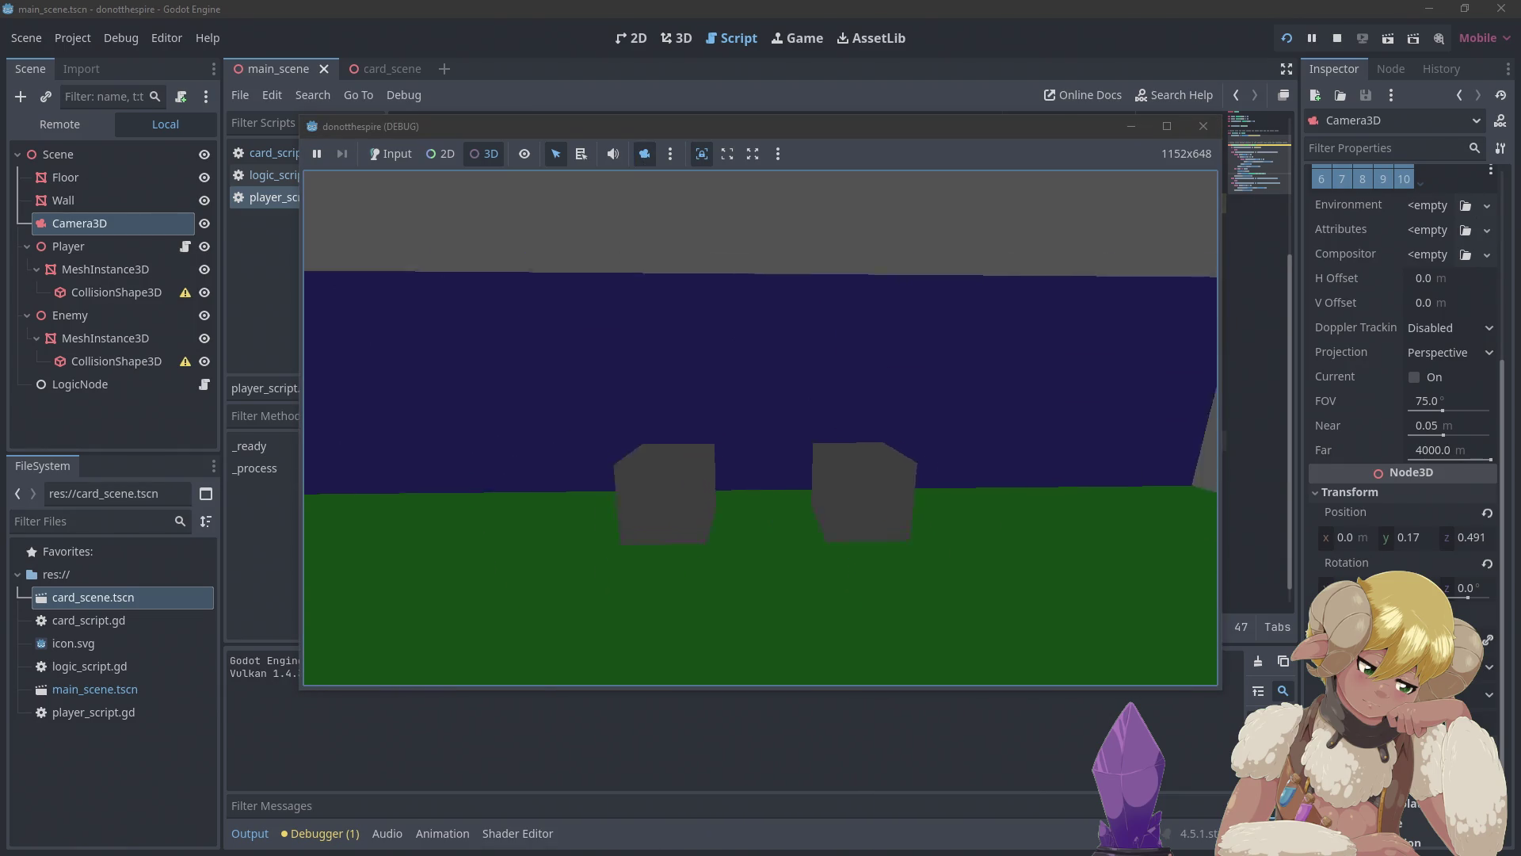
{"action": "mouse_move", "coordinate": [761, 428]}
{"action": "left_mouse_down"}
{"action": "mouse_move", "coordinate": [737, 444]}
{"action": "mouse_move", "coordinate": [729, 396]}
{"action": "mouse_move", "coordinate": [705, 476]}
{"action": "mouse_move", "coordinate": [872, 400]}
{"action": "mouse_move", "coordinate": [777, 432]}
{"action": "mouse_move", "coordinate": [784, 396]}
{"action": "mouse_move", "coordinate": [757, 416]}
{"action": "left_mouse_up"}
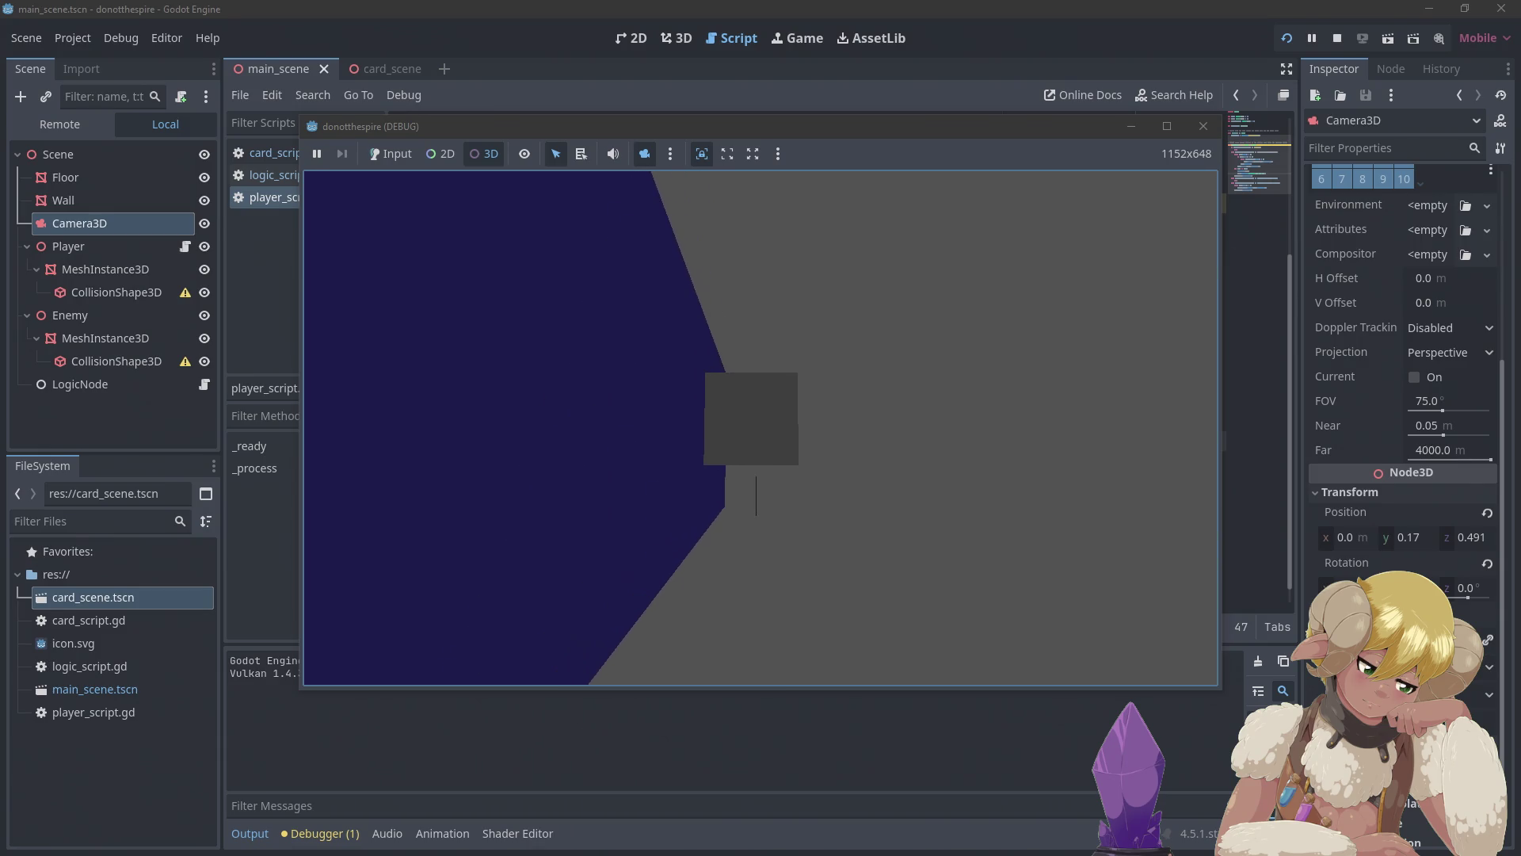
{"action": "mouse_move", "coordinate": [756, 496]}
{"action": "left_mouse_down"}
{"action": "mouse_move", "coordinate": [752, 523]}
{"action": "mouse_move", "coordinate": [757, 476]}
{"action": "mouse_move", "coordinate": [784, 444]}
{"action": "mouse_move", "coordinate": [761, 428]}
{"action": "left_mouse_up"}
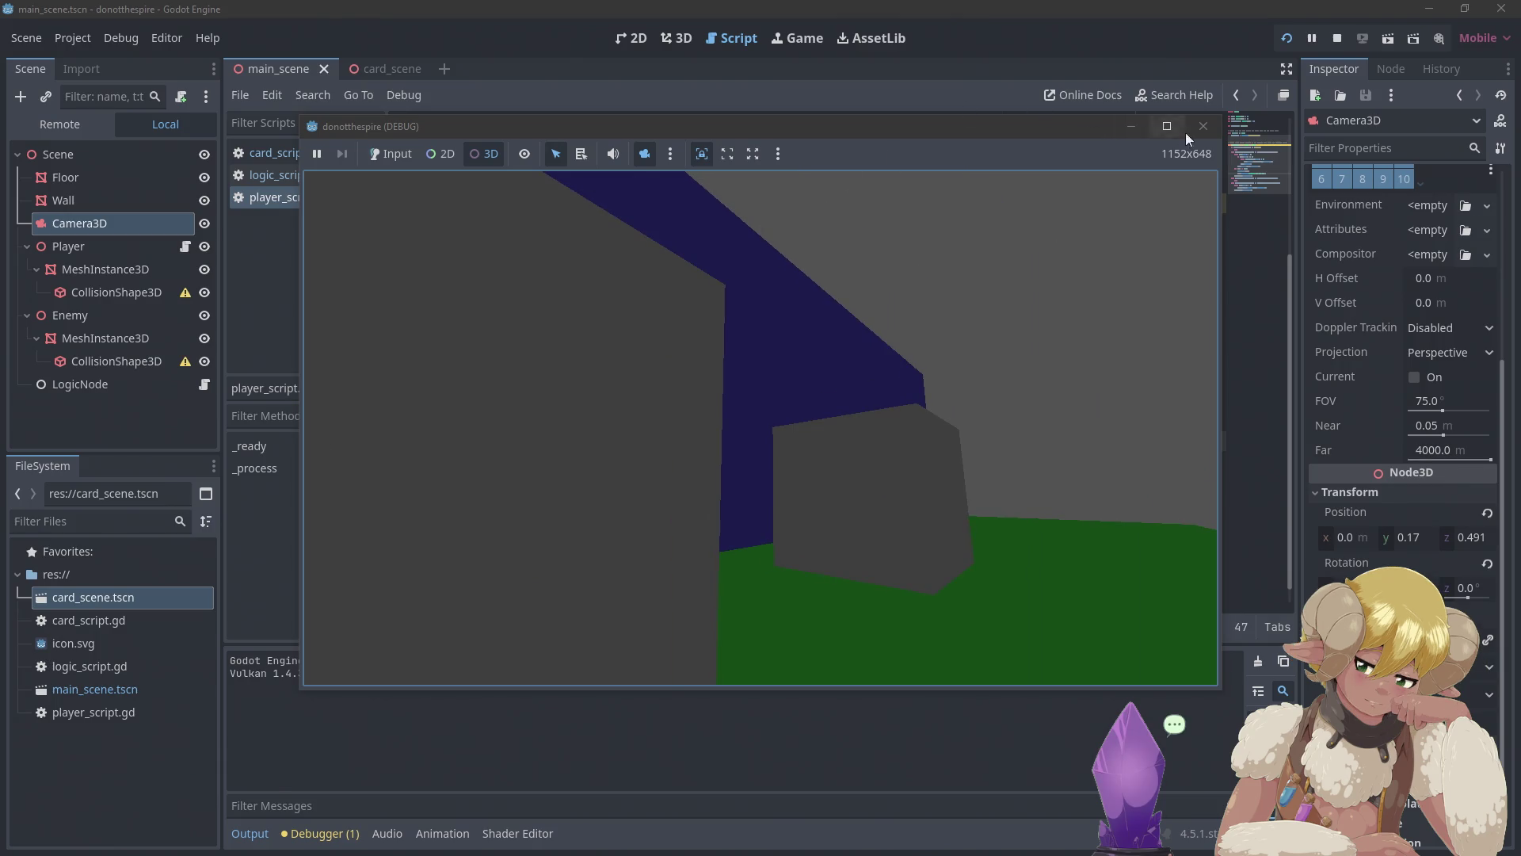
{"action": "left_click", "coordinate": [1204, 126]}
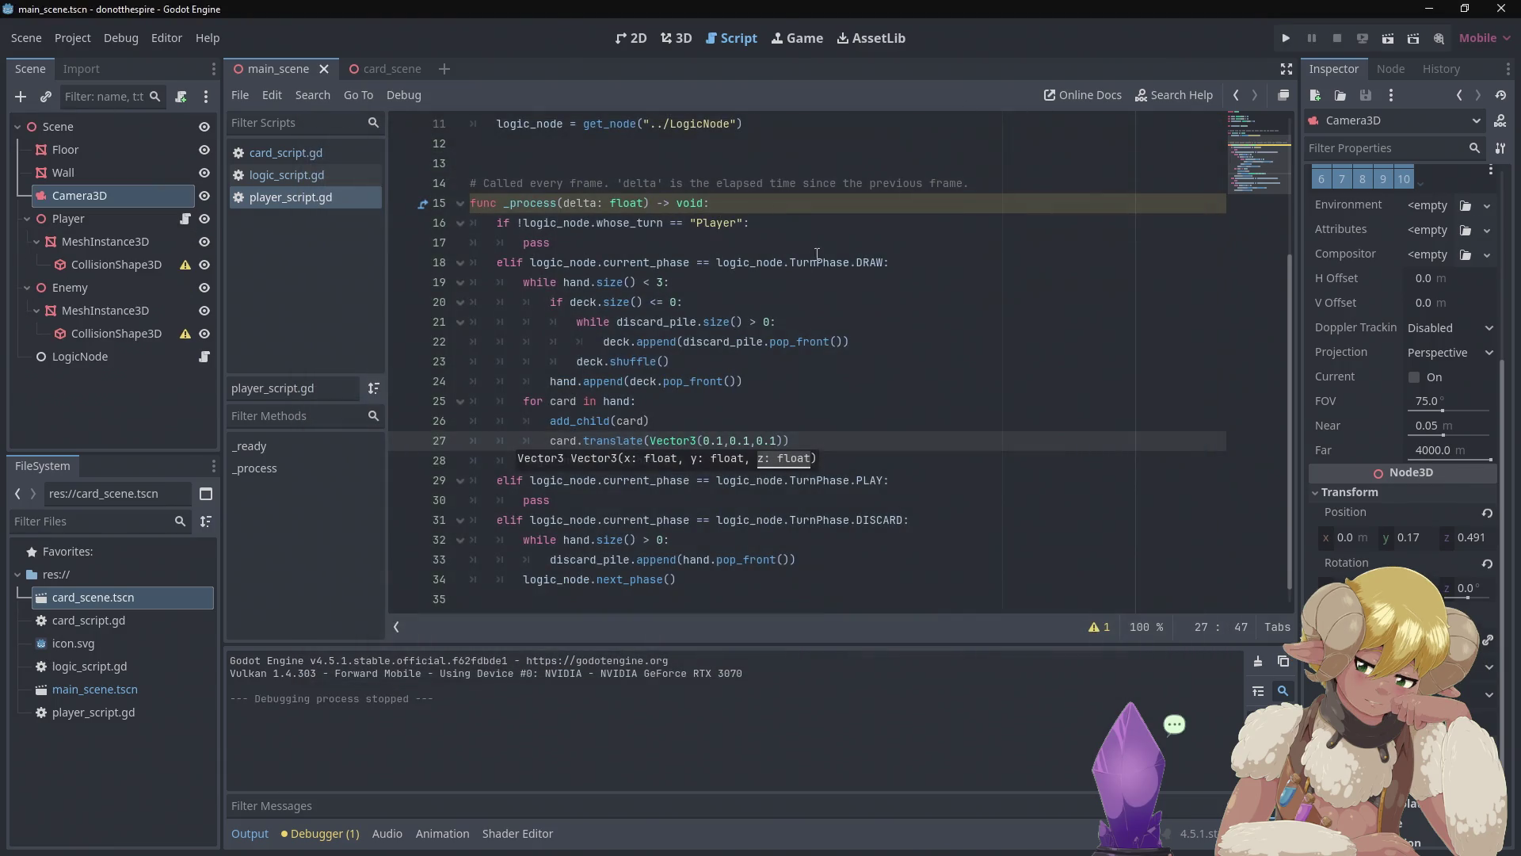
- Change each 0.1 component on line 27 to 1, giving card.translate(Vector3(1,1,1))
{"action": "left_click", "coordinate": [719, 437]}
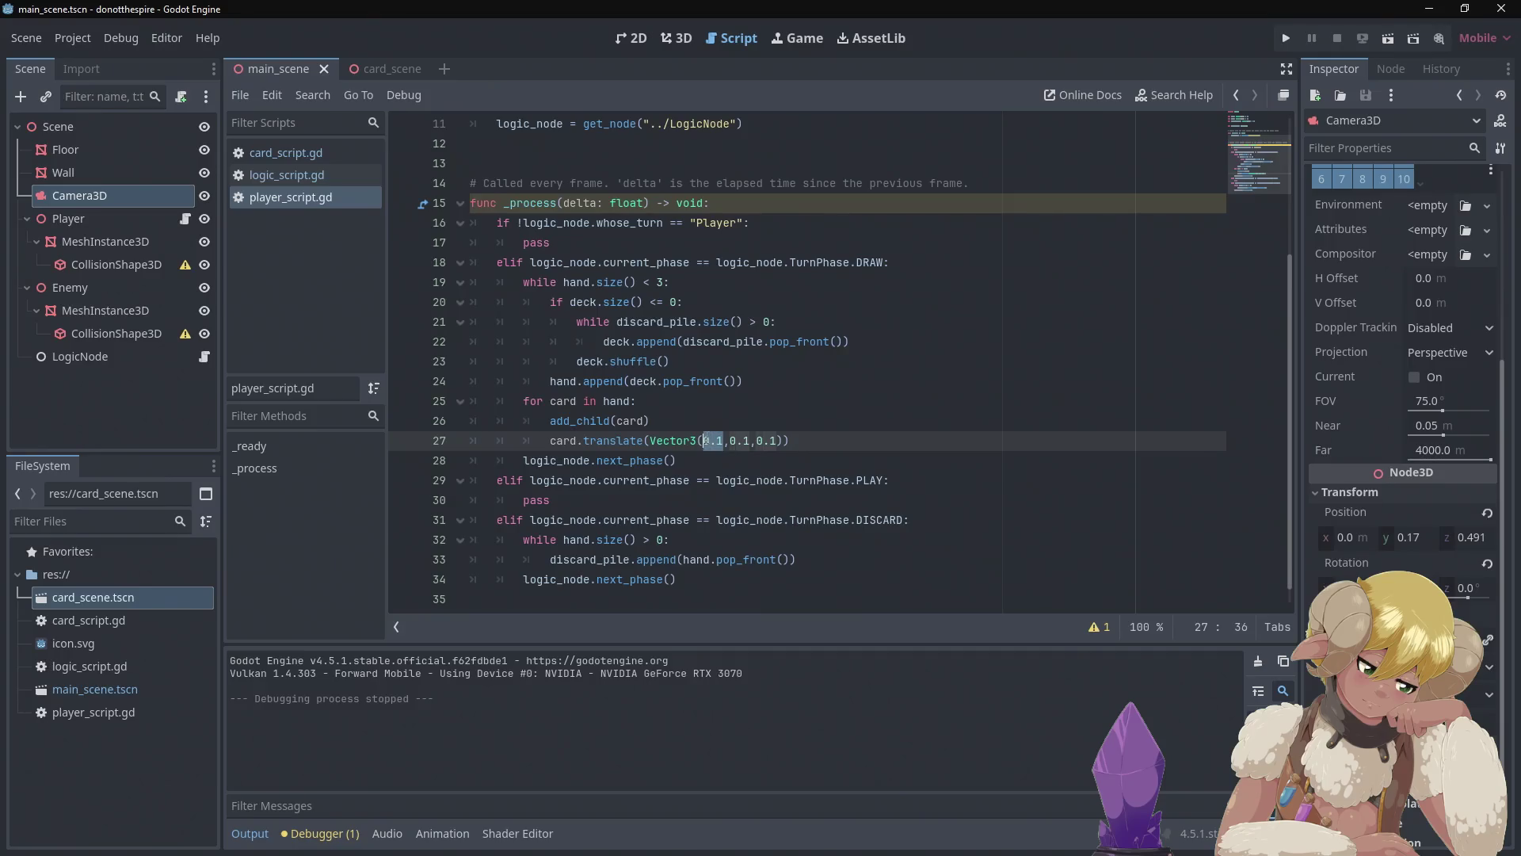
{"action": "key", "text": "BackSpace"}
{"action": "key", "text": "BackSpace"}
{"action": "key", "text": "BackSpace"}
{"action": "type", "text": "1"}
{"action": "double_click", "coordinate": [733, 439]}
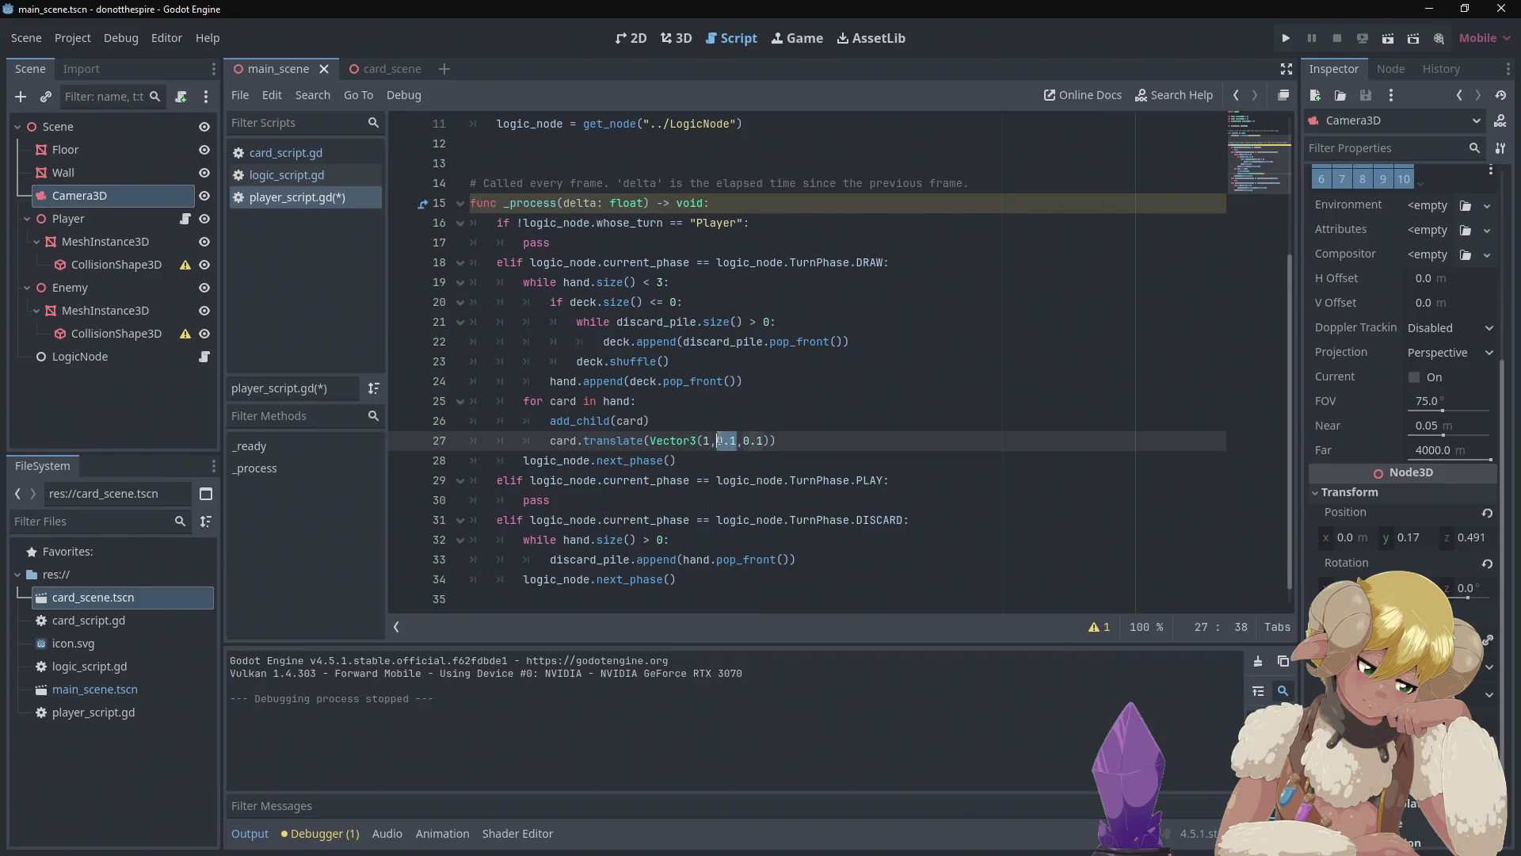
{"action": "type", "text": "1"}
{"action": "double_click", "coordinate": [742, 440]}
{"action": "type", "text": "1"}
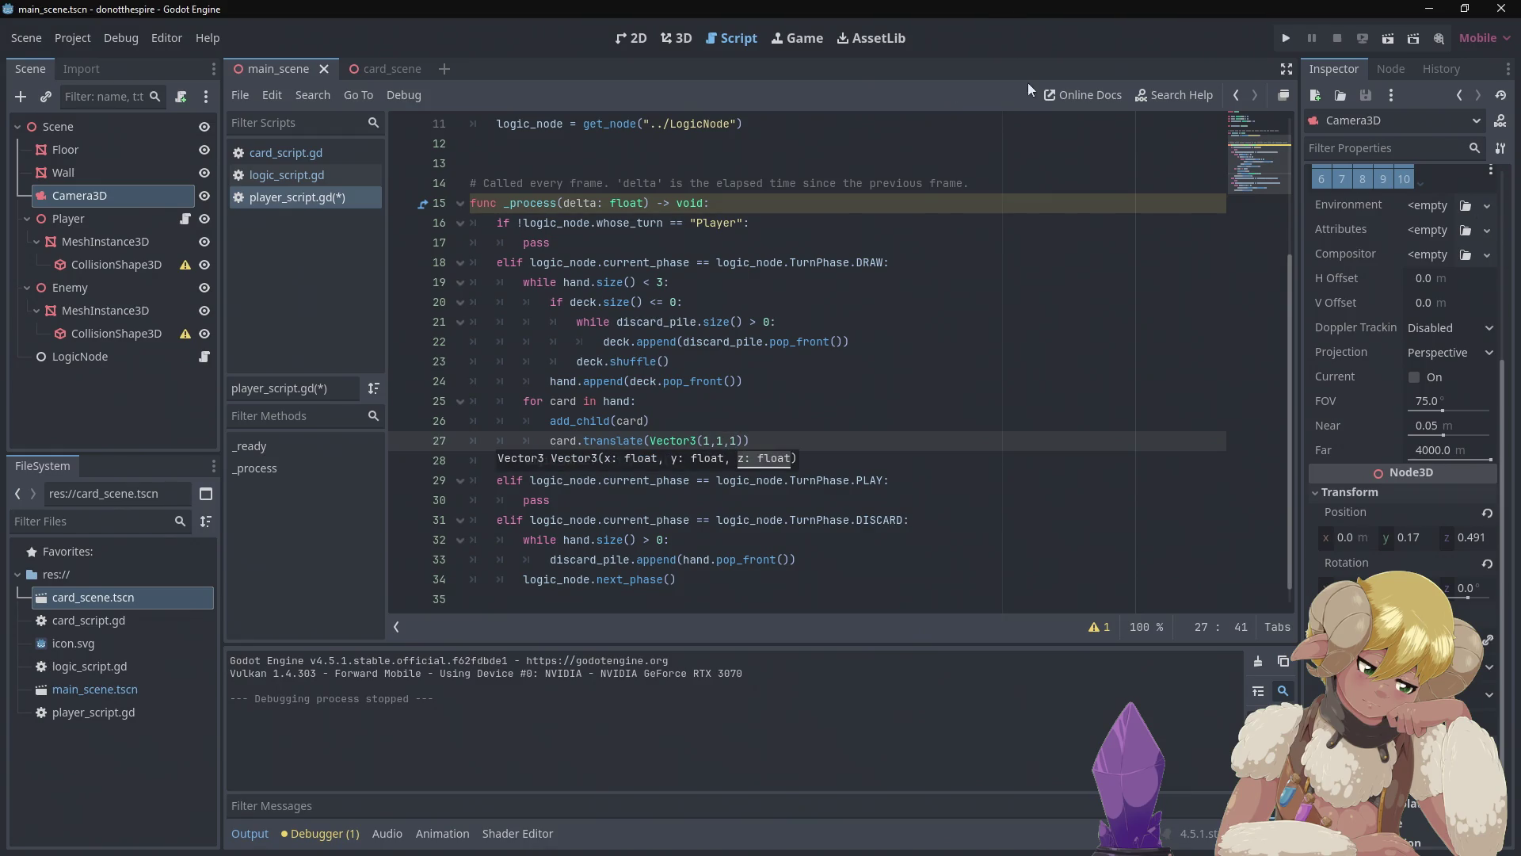
{"action": "left_click", "coordinate": [1285, 38]}
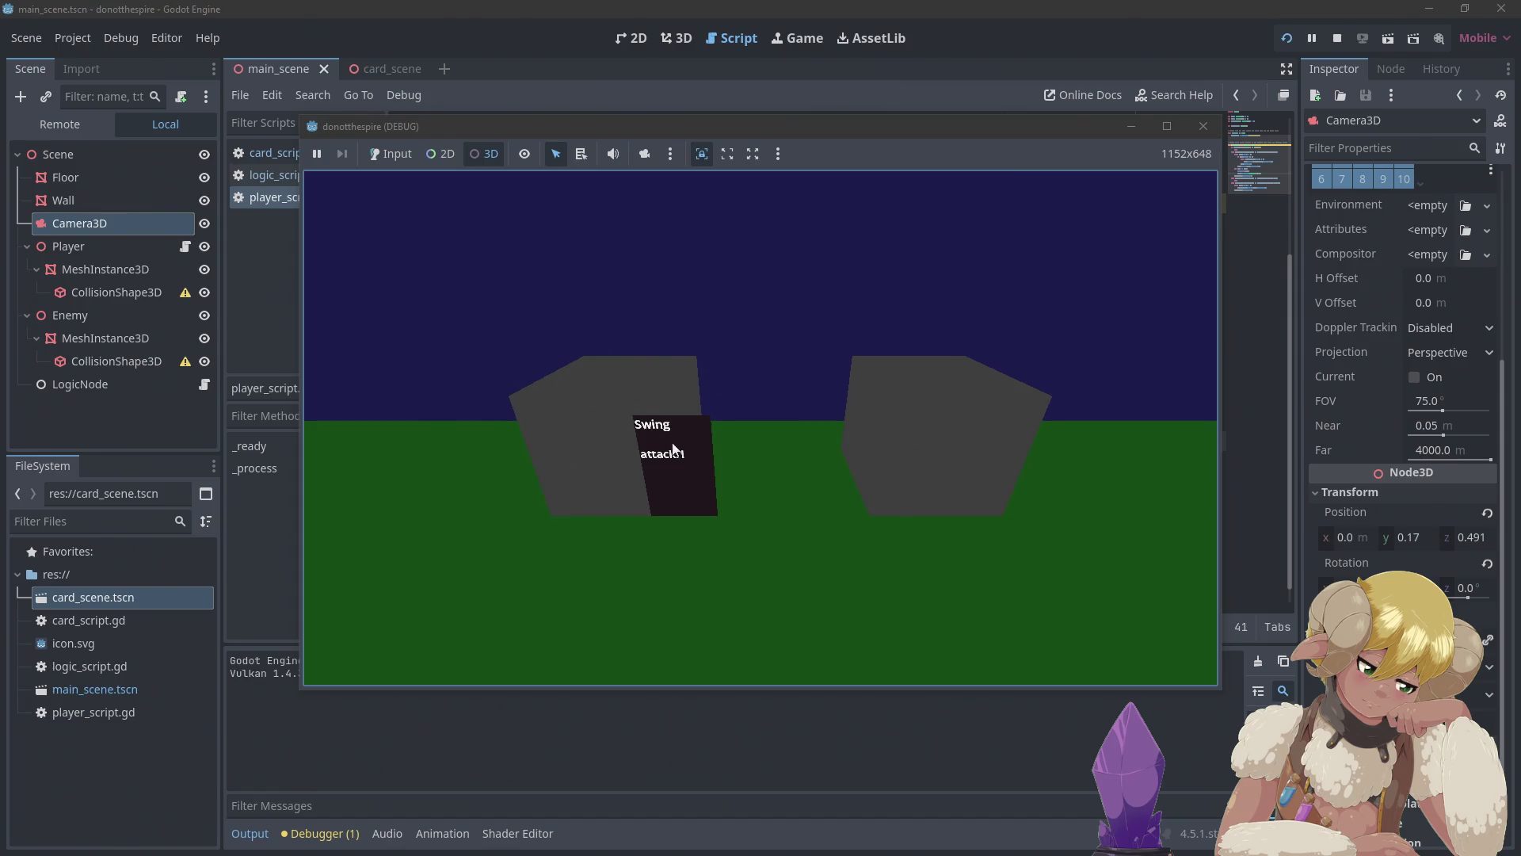
- Close the running game and declare var i = 0 above the card loop
{"action": "left_click", "coordinate": [1203, 126]}
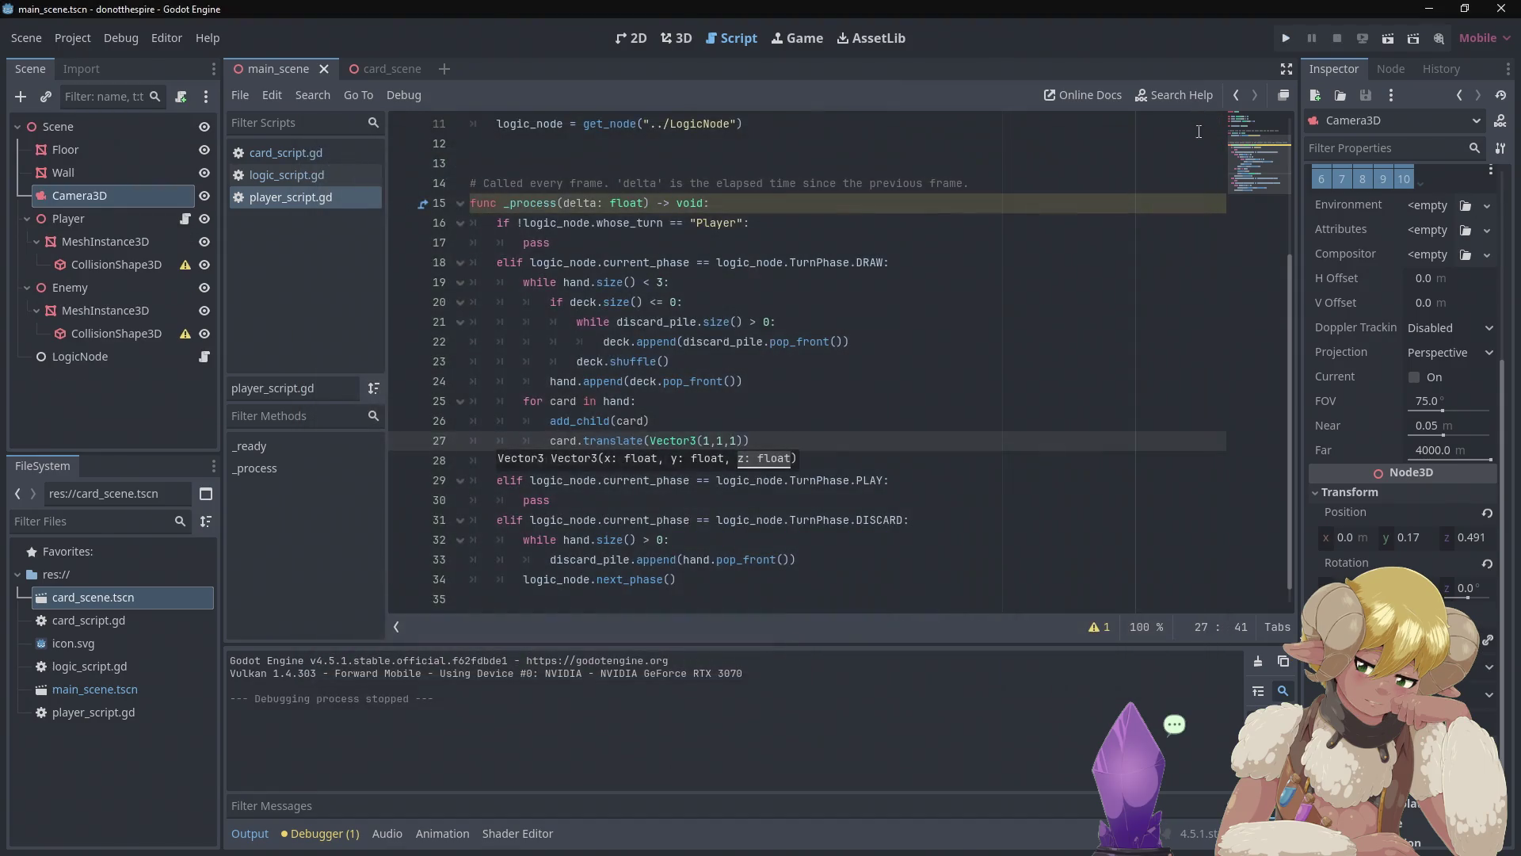
{"action": "left_click", "coordinate": [740, 420]}
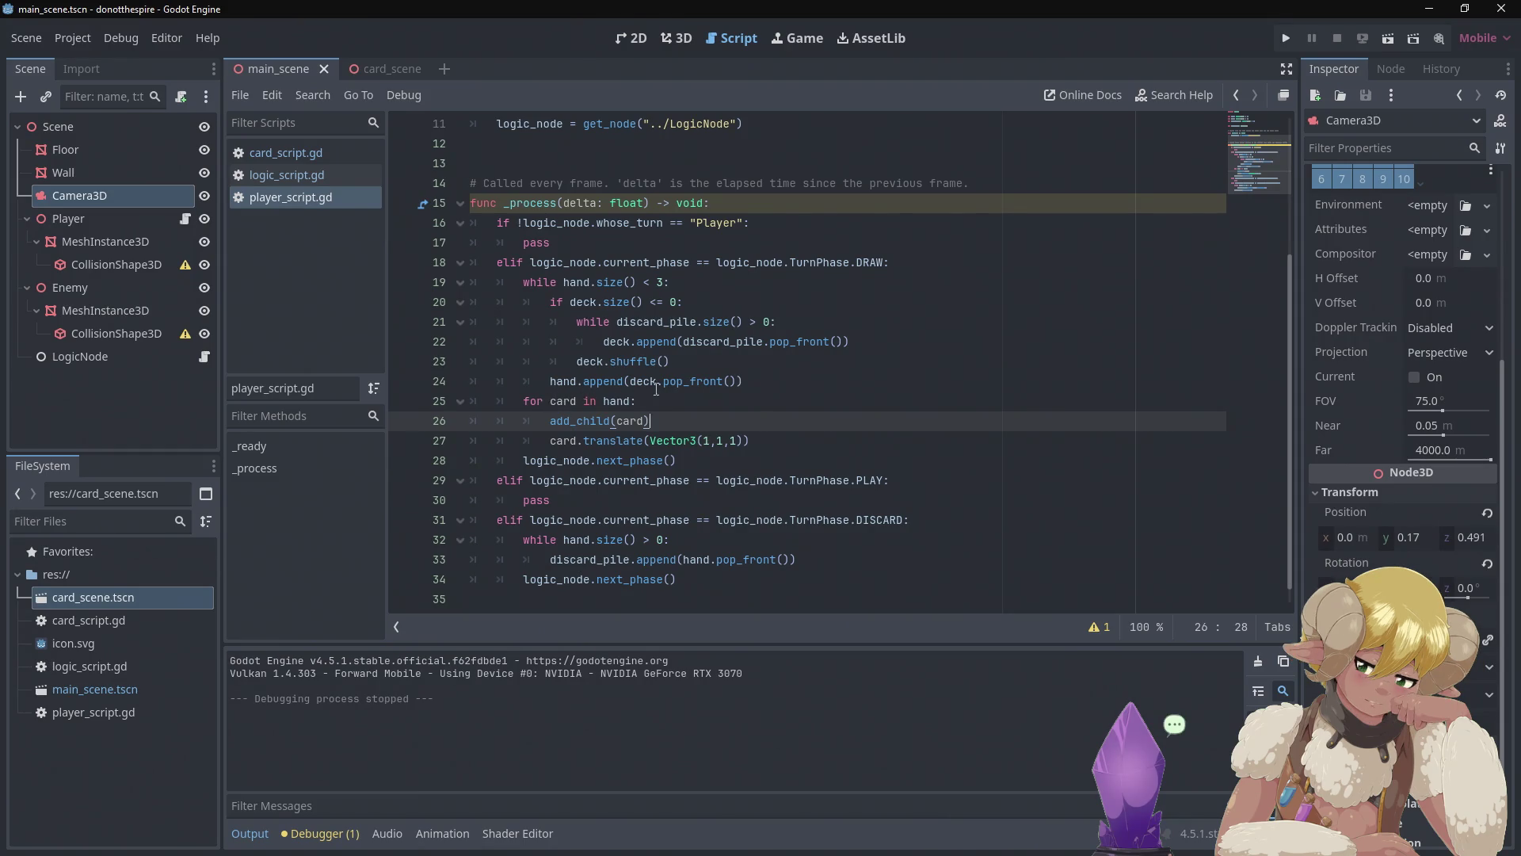
{"action": "left_click", "coordinate": [763, 381]}
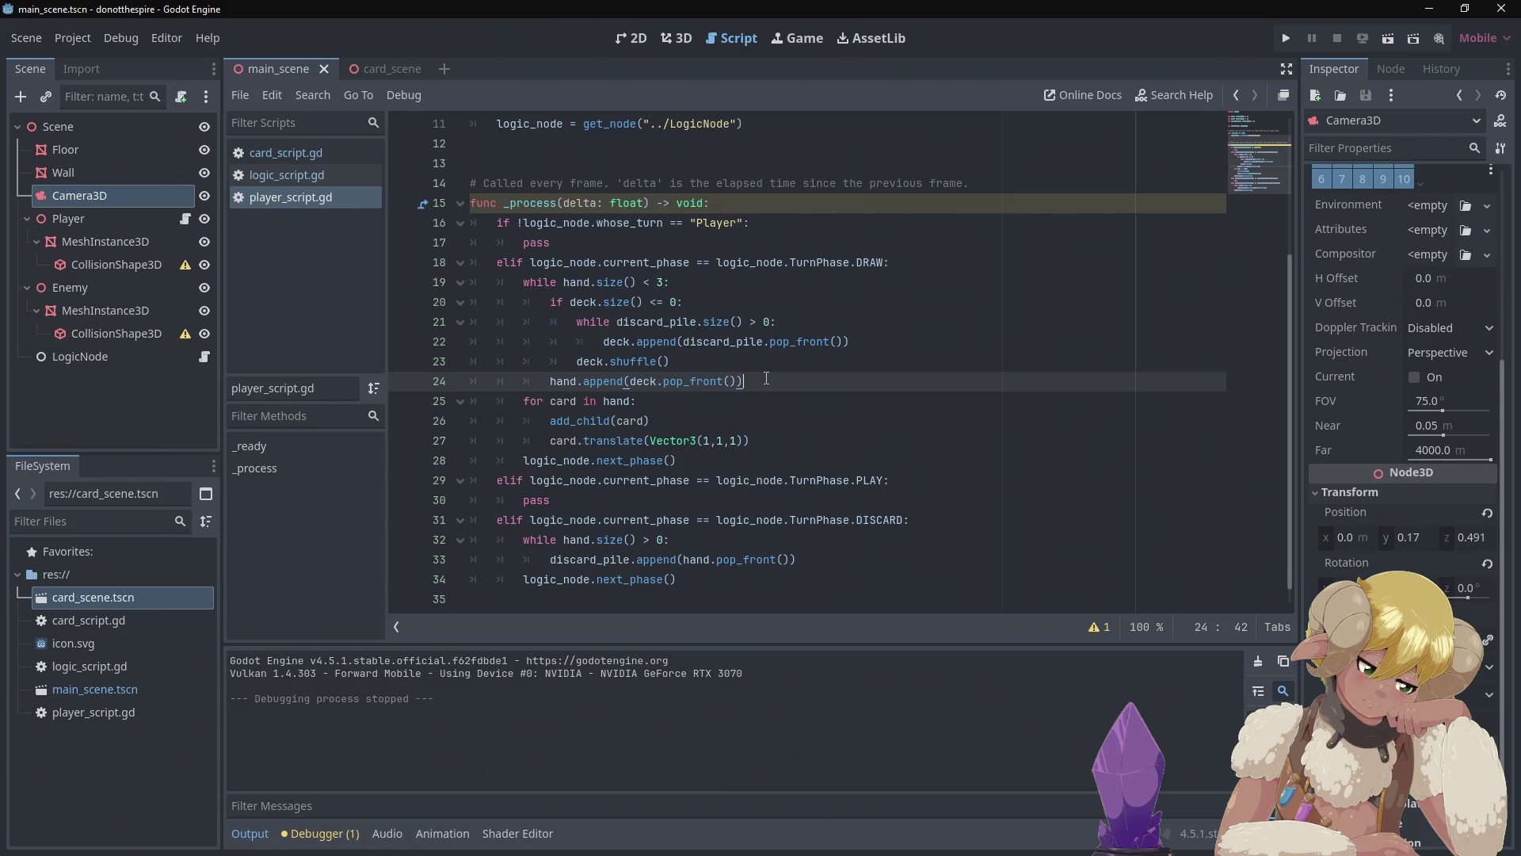
{"action": "key", "text": "Return"}
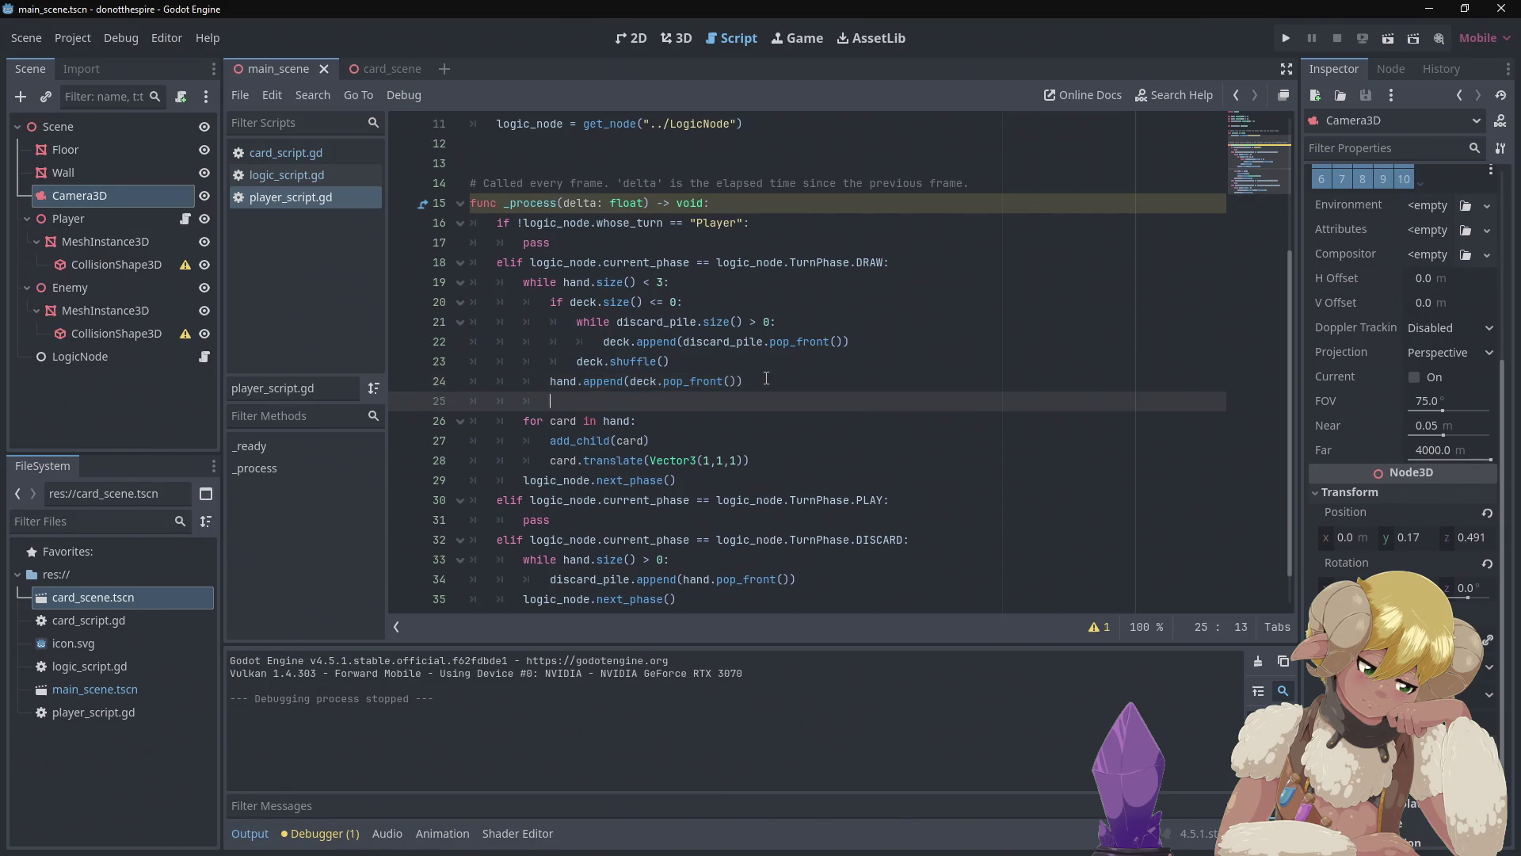
{"action": "type", "text": "var "}
{"action": "type", "text": "i"}
{"action": "type", "text": "= 0"}
- Edit the translate call so the x offset becomes 1 + i: Vector3(1 + i,1,1)
{"action": "key", "text": "Down"}
{"action": "key", "text": "Down"}
{"action": "key", "text": "Down"}
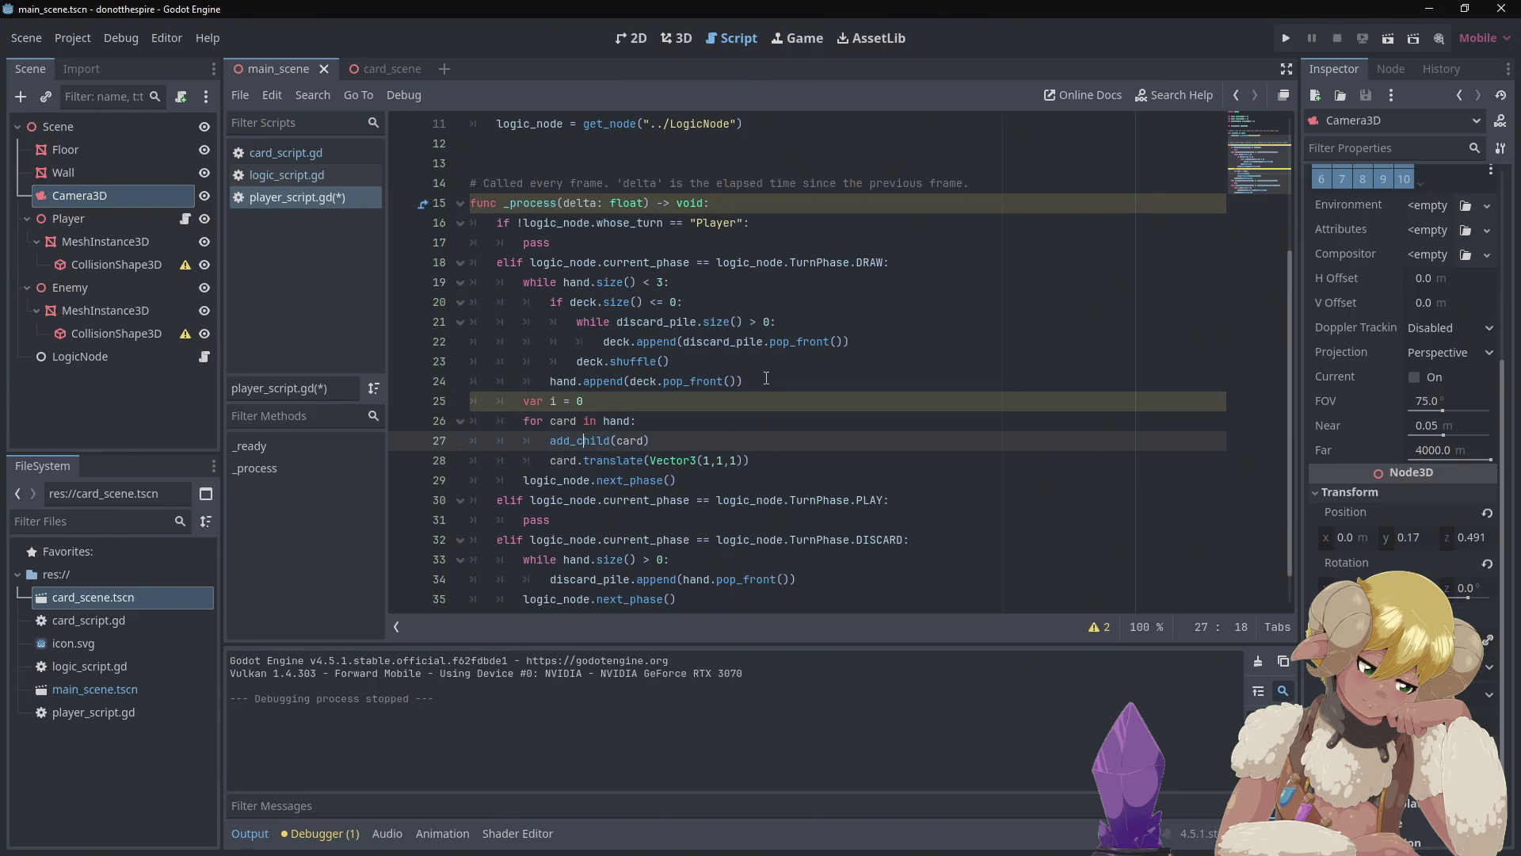
{"action": "key", "text": "Right"}
{"action": "key", "text": "Right"}
{"action": "key", "text": "Right"}
{"action": "key", "text": "Right"}
{"action": "key", "text": "Right"}
{"action": "key", "text": "Right"}
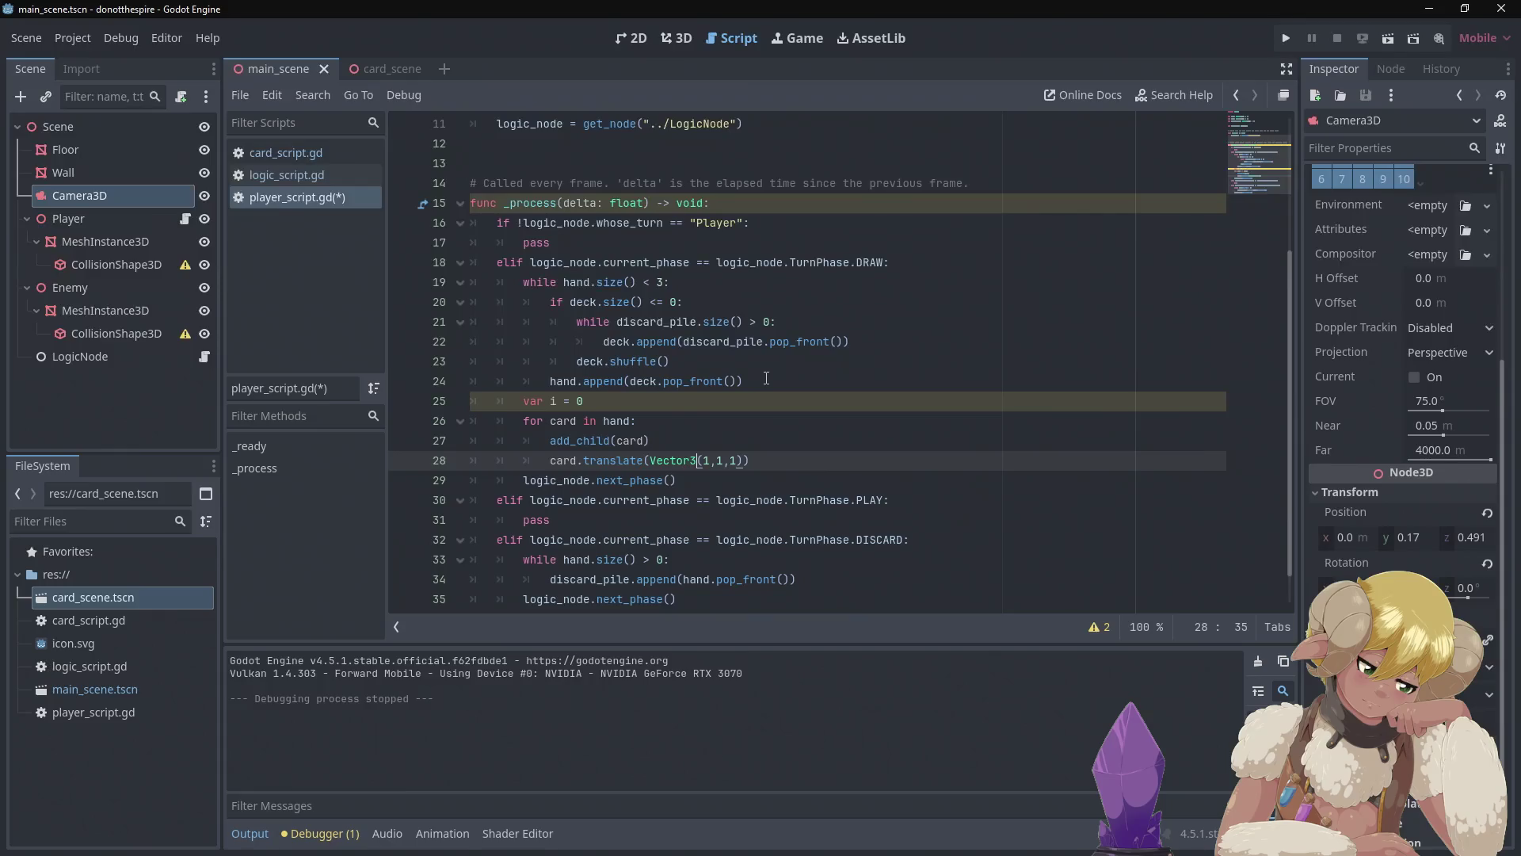
{"action": "key", "text": "Right"}
{"action": "type", "text": "+ "}
{"action": "type", "text": "i"}
{"action": "key", "text": "Right"}
{"action": "key", "text": "Right"}
{"action": "key", "text": "Right"}
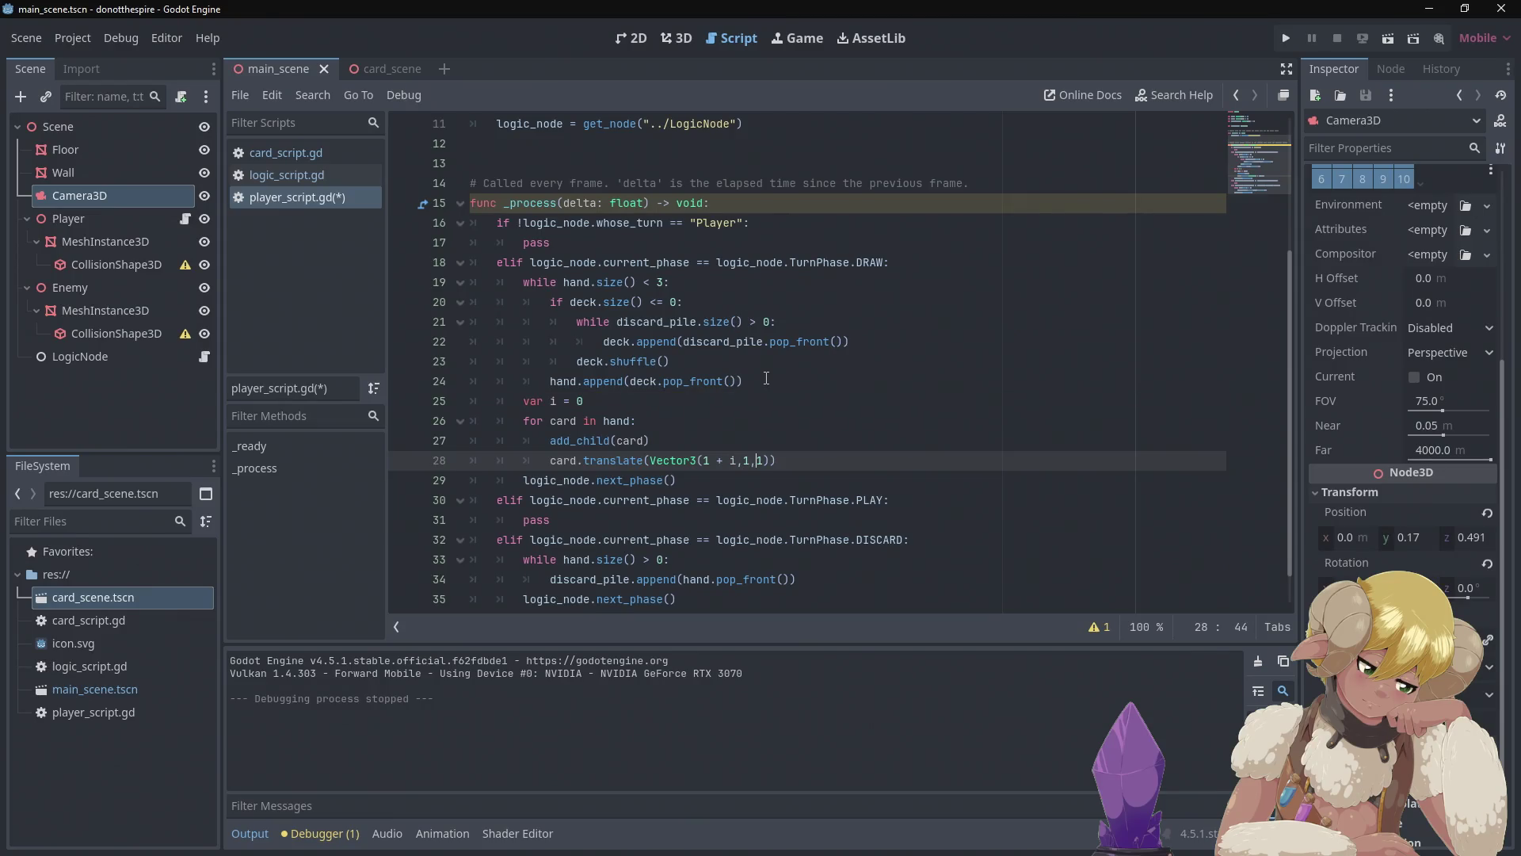
- Add a counter increment line for i after the translate call
{"action": "key", "text": "Return"}
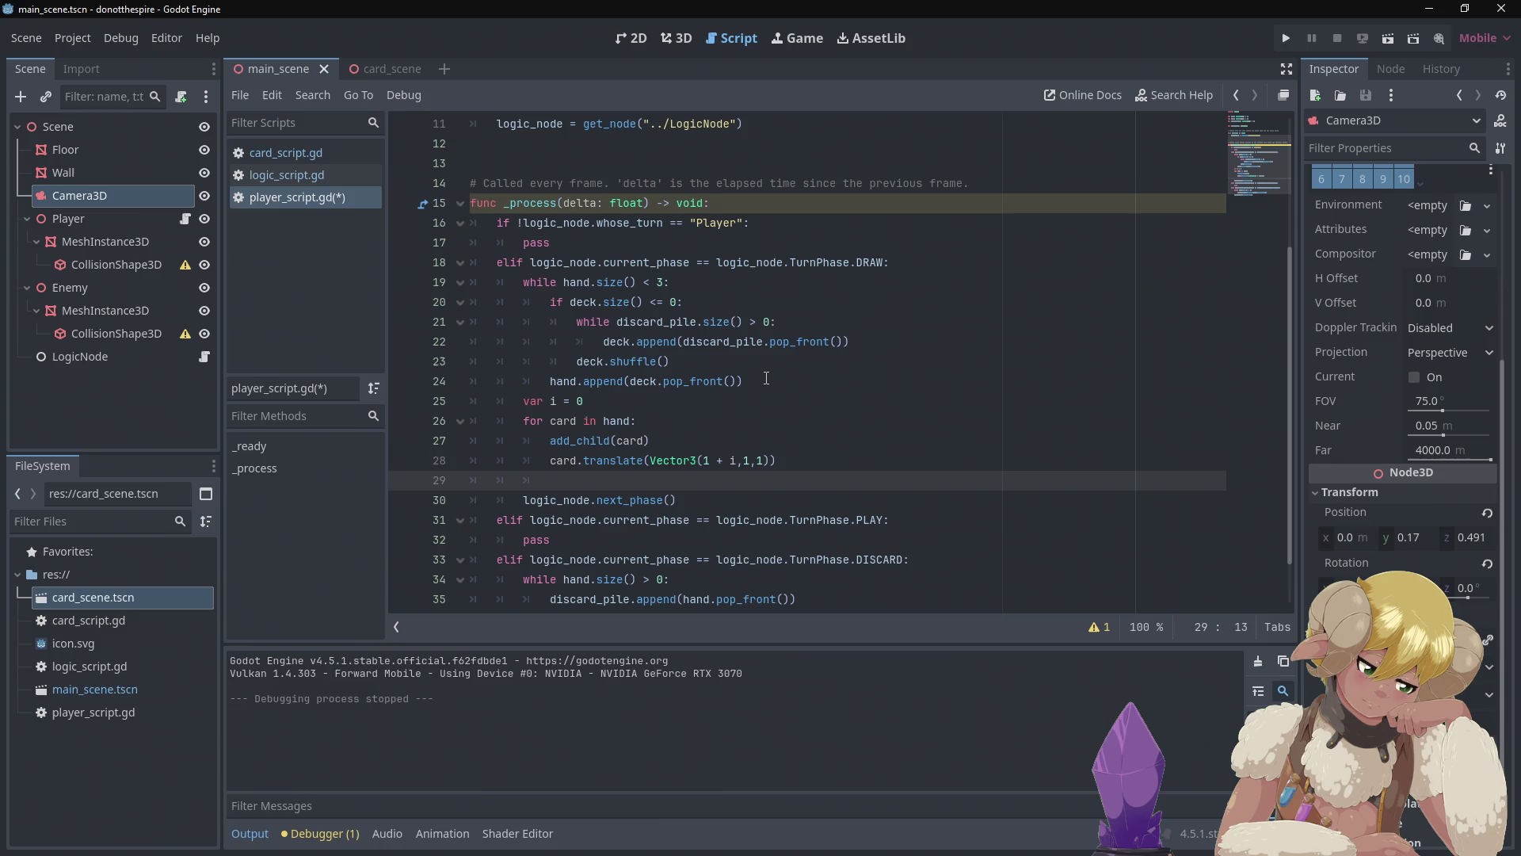
{"action": "type", "text": "i0"}
{"action": "key", "text": "BackSpace"}
{"action": "type", "text": "++"}
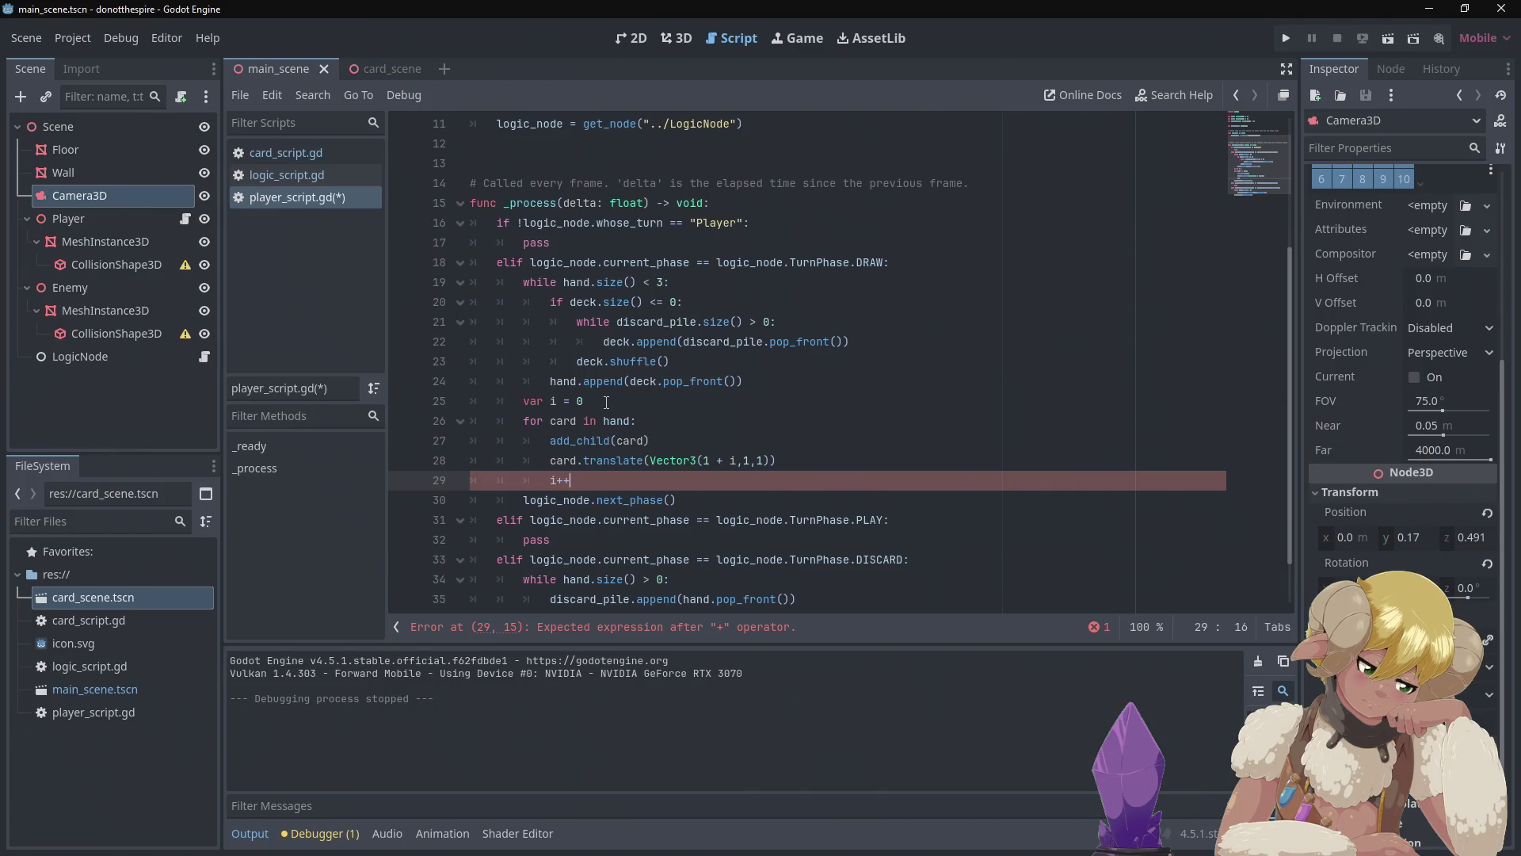
{"action": "mouse_move", "coordinate": [555, 476]}
{"action": "type", "text": "1"}
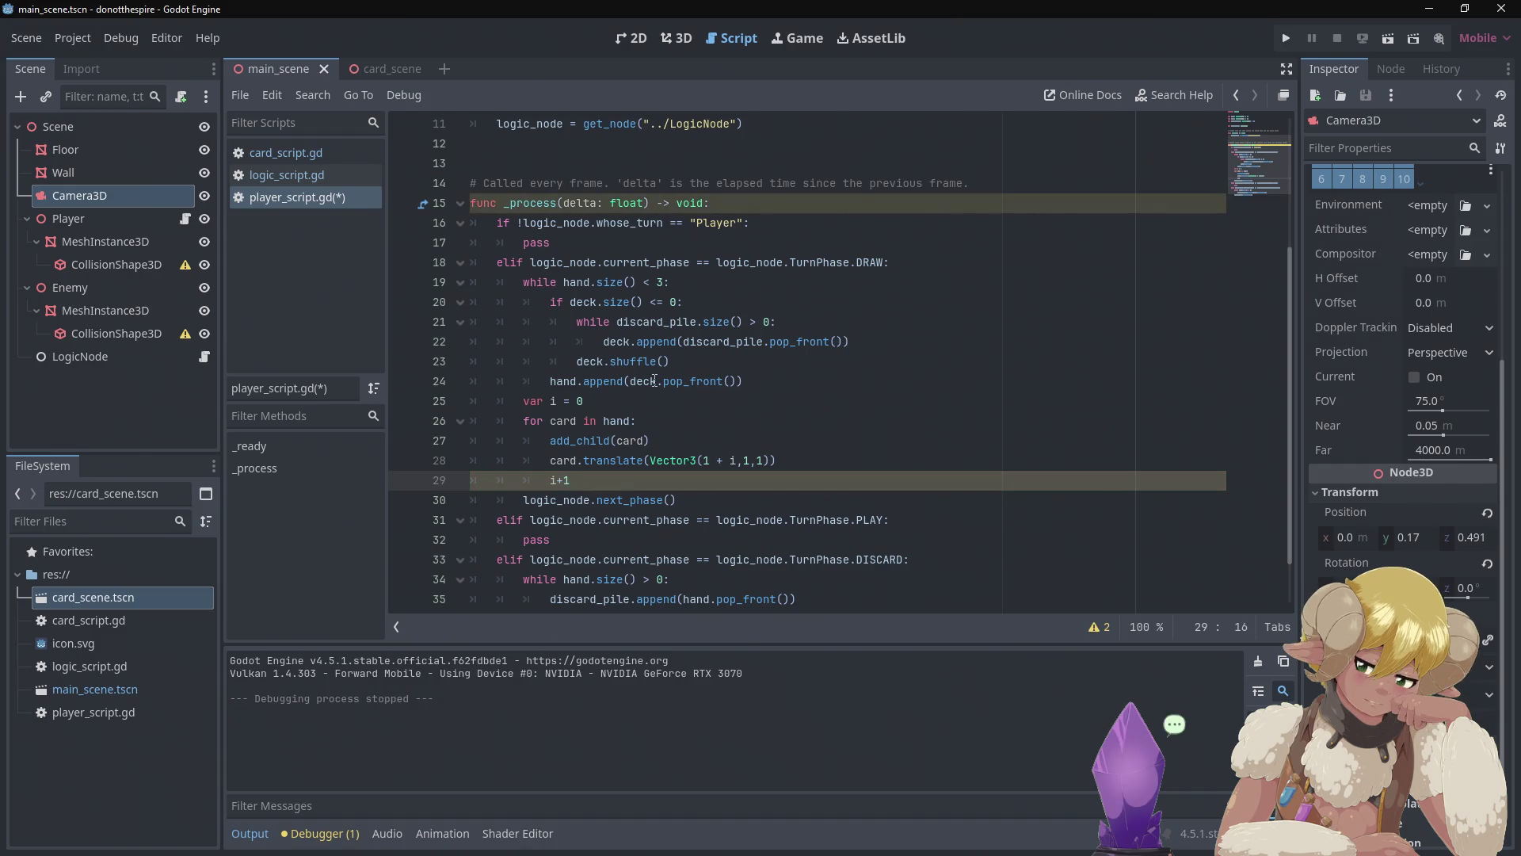
{"action": "left_click", "coordinate": [1287, 37]}
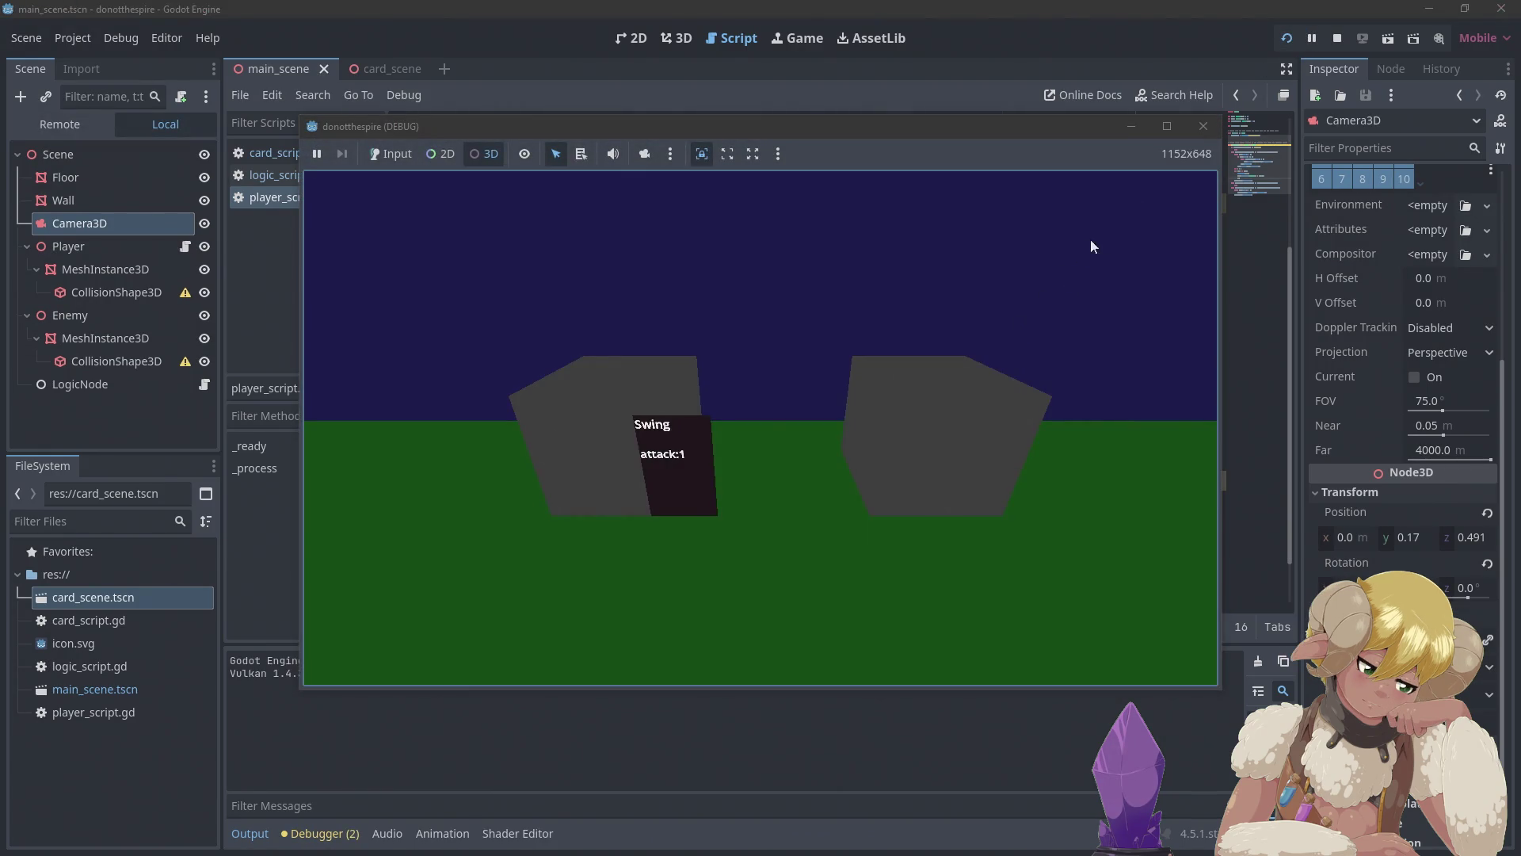
{"action": "left_click", "coordinate": [1202, 126]}
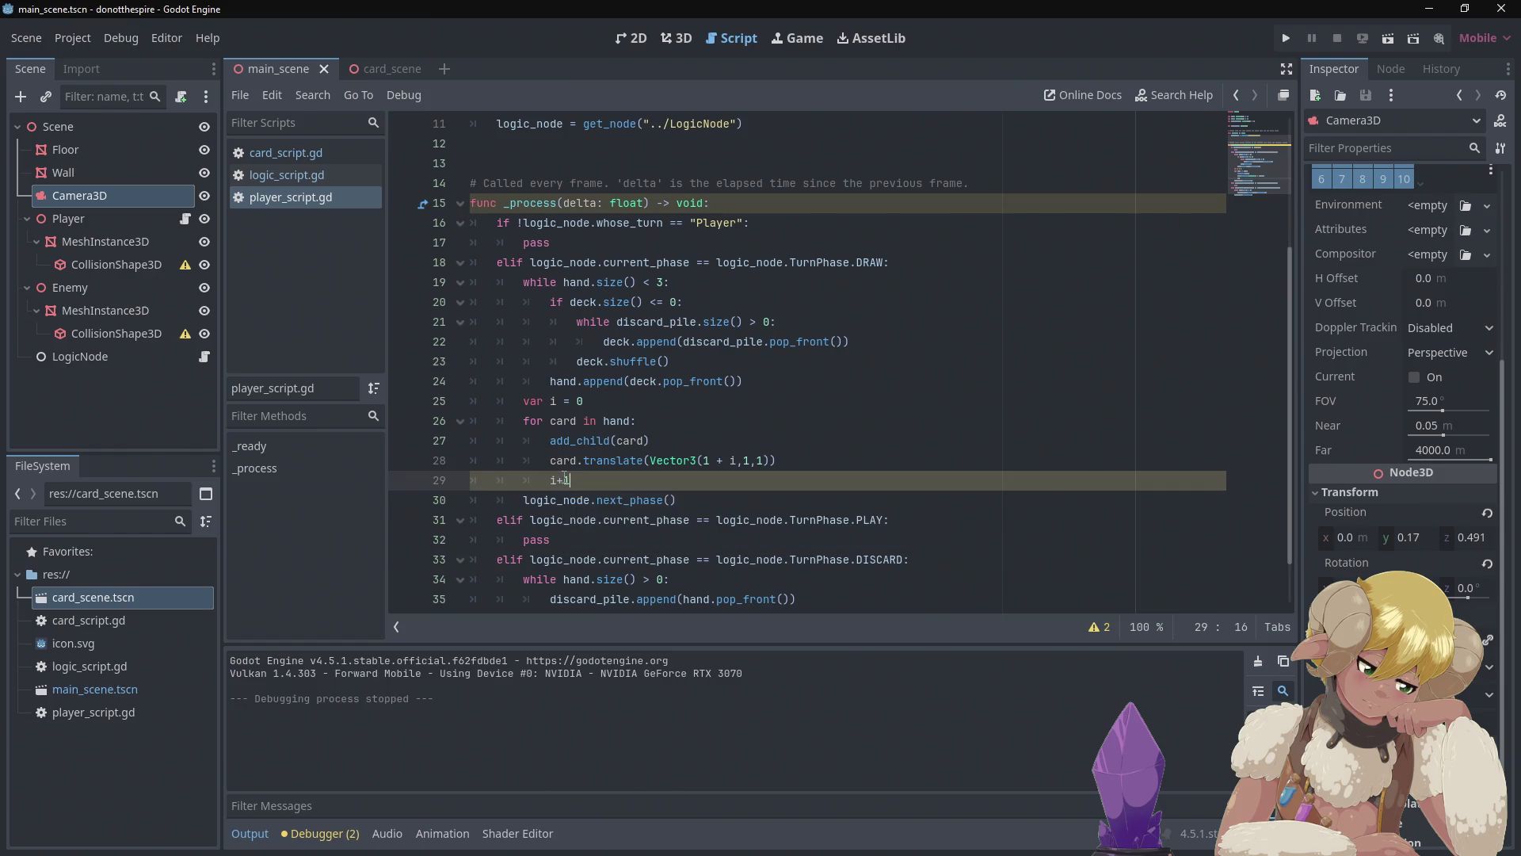
- Insert = on line 29 so the counter line reads i+=1
{"action": "key", "text": "Left"}
{"action": "key", "text": "Left"}
{"action": "mouse_move", "coordinate": [626, 454]}
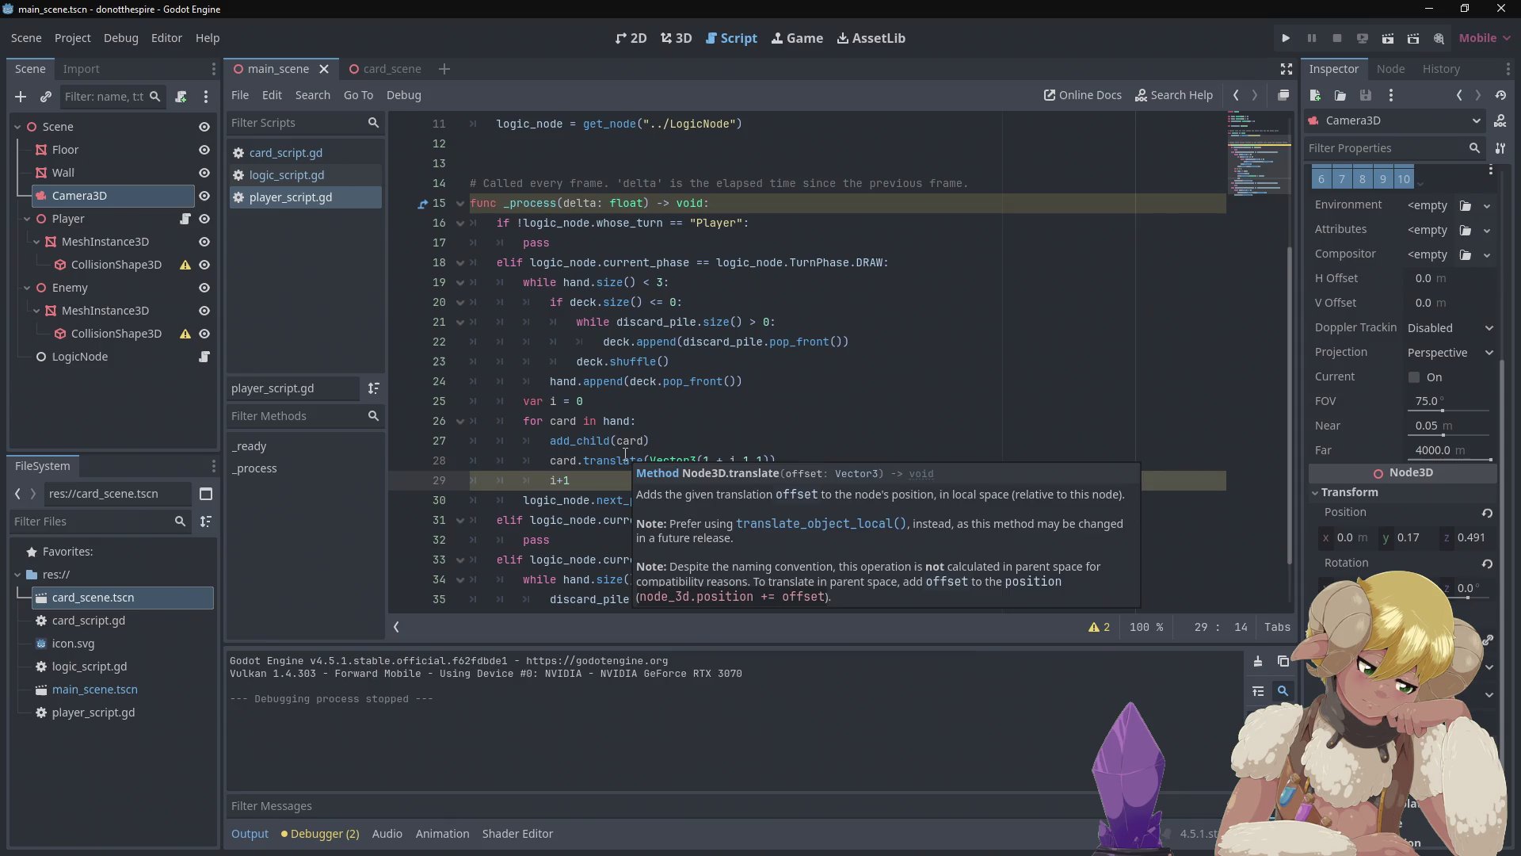
{"action": "key", "text": "Right"}
{"action": "type", "text": "="}
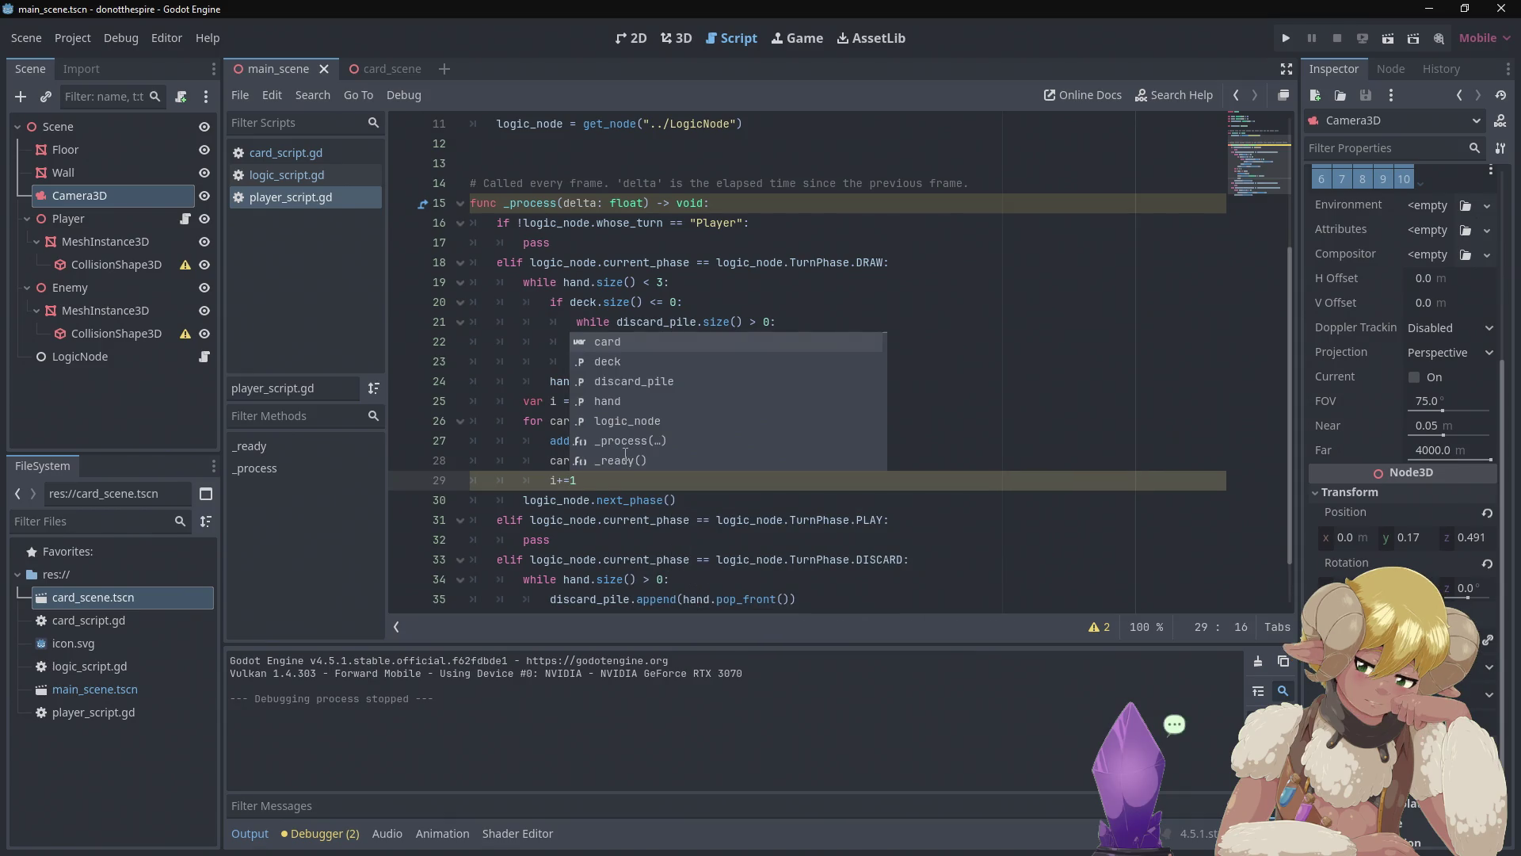
{"action": "left_click", "coordinate": [955, 261]}
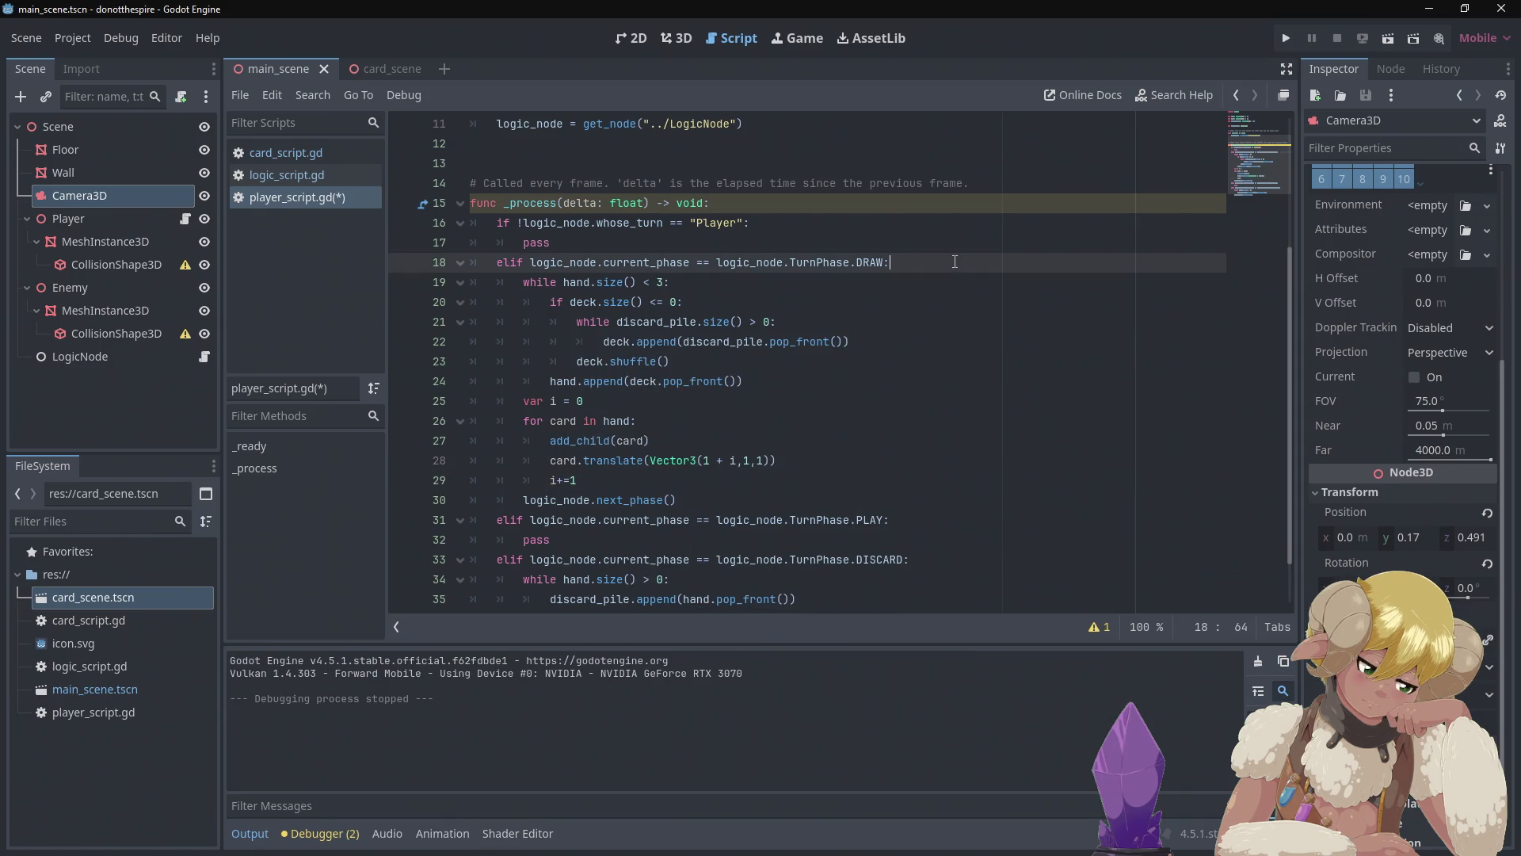
{"action": "left_click", "coordinate": [1286, 37]}
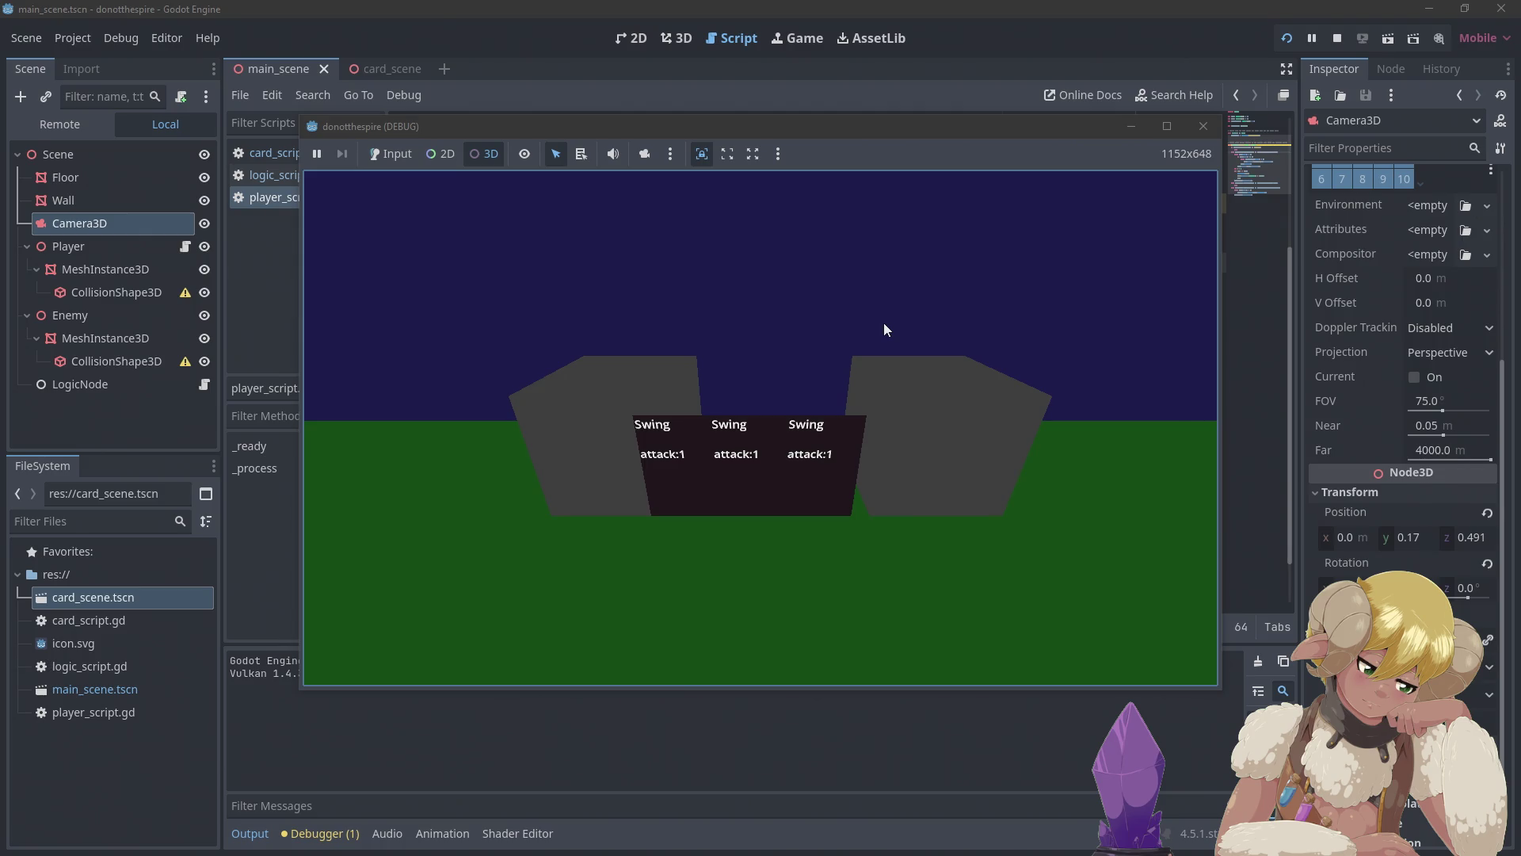
{"action": "left_click", "coordinate": [824, 453]}
{"action": "left_click", "coordinate": [796, 490]}
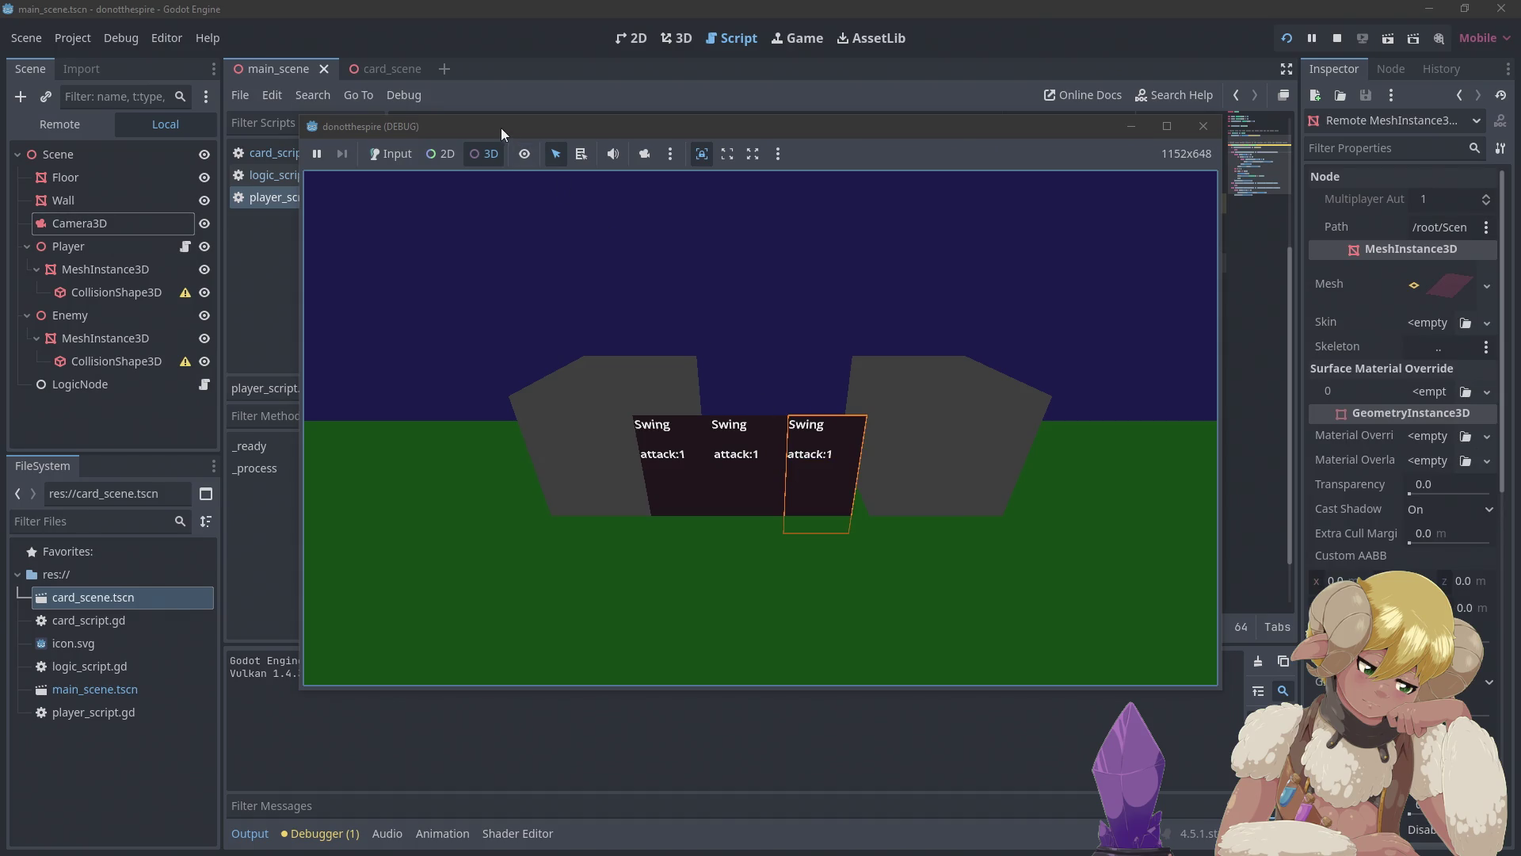
{"action": "left_click", "coordinate": [400, 157]}
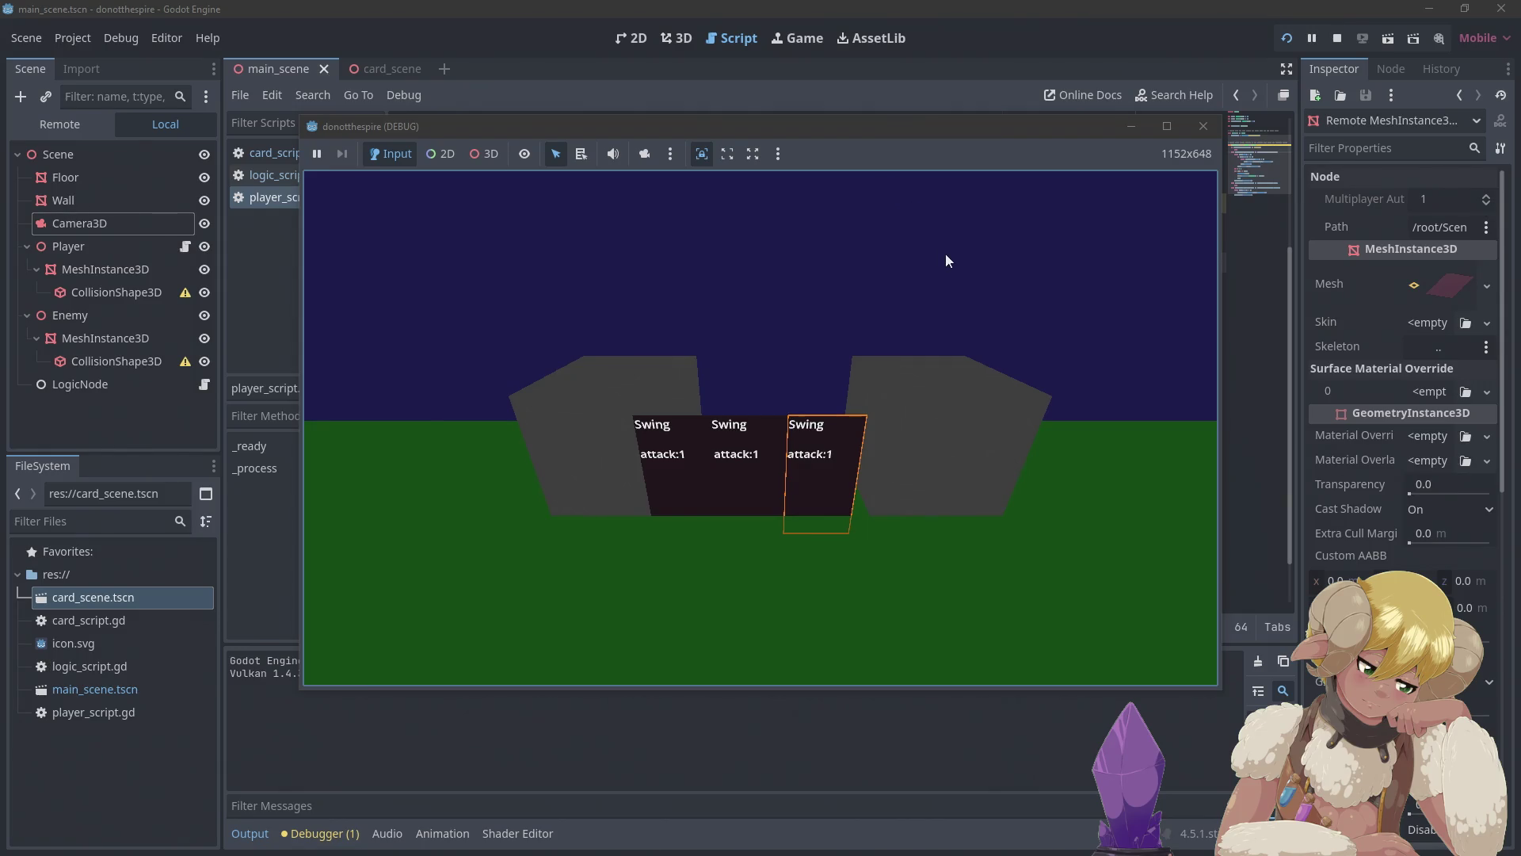
{"action": "left_click", "coordinate": [1203, 134]}
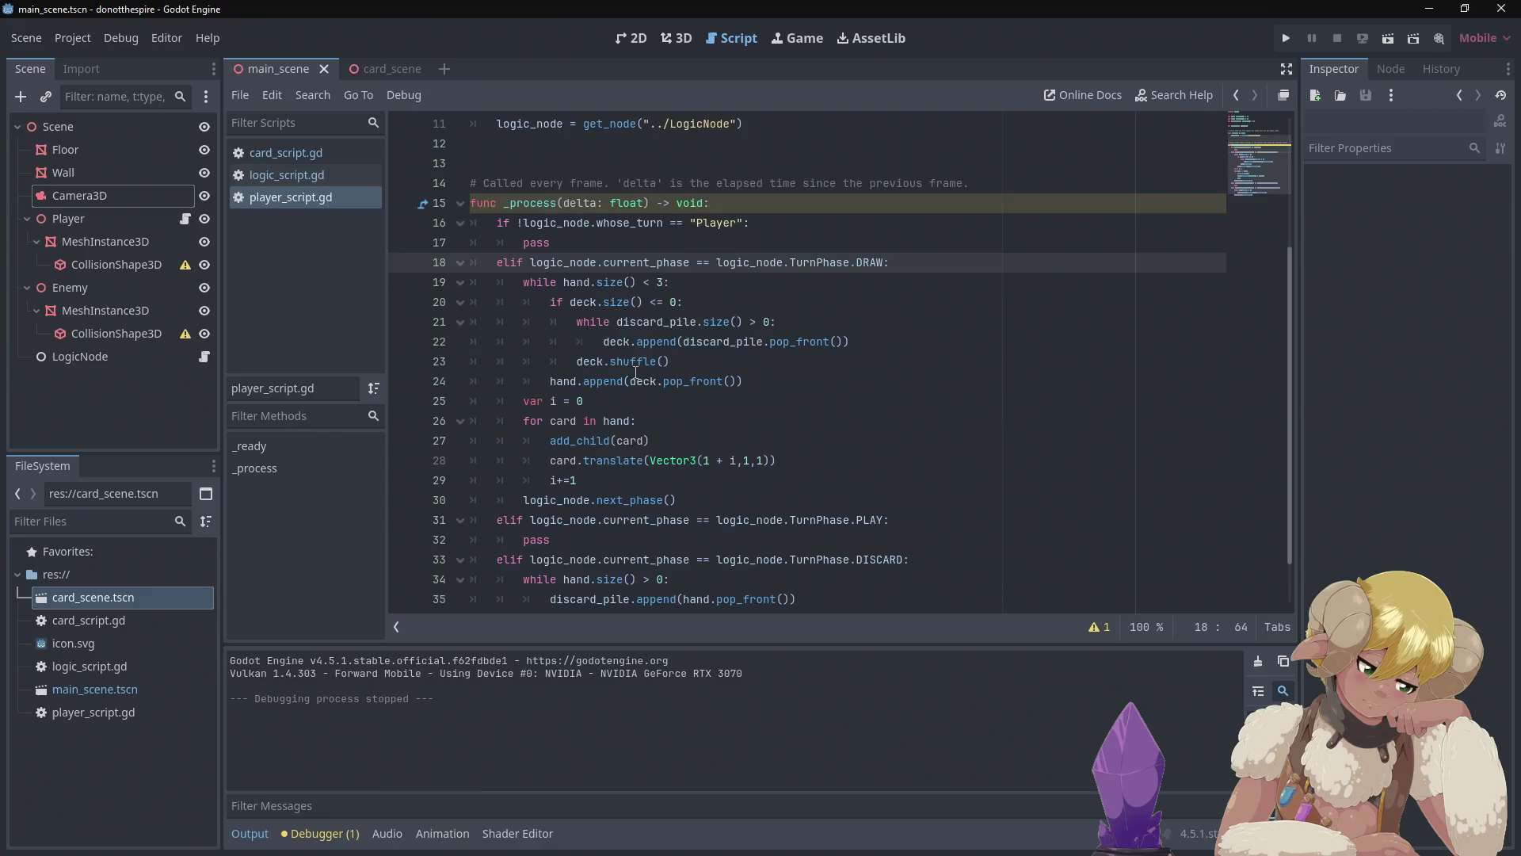
{"action": "mouse_move", "coordinate": [636, 370]}
{"action": "scroll", "coordinate": [732, 431], "scroll_direction": "down", "scroll_amount": 1}
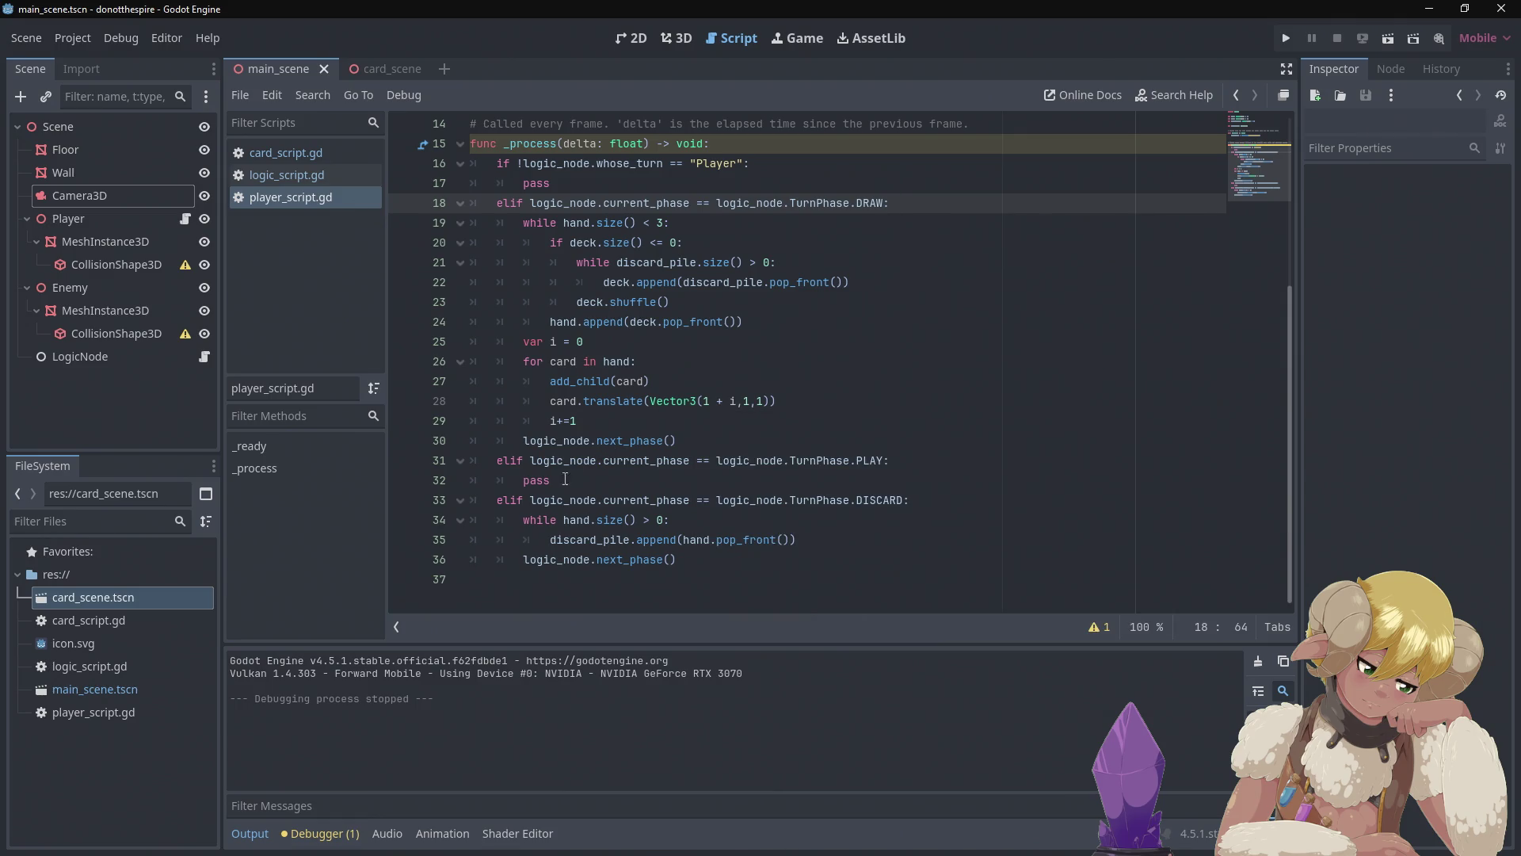
- Switch to the 3D workspace and zoom around the Floor, Wall, Player and Enemy cubes
{"action": "mouse_move", "coordinate": [556, 470]}
{"action": "mouse_move", "coordinate": [605, 452]}
{"action": "mouse_move", "coordinate": [553, 500]}
{"action": "mouse_move", "coordinate": [538, 471]}
{"action": "left_click", "coordinate": [676, 39]}
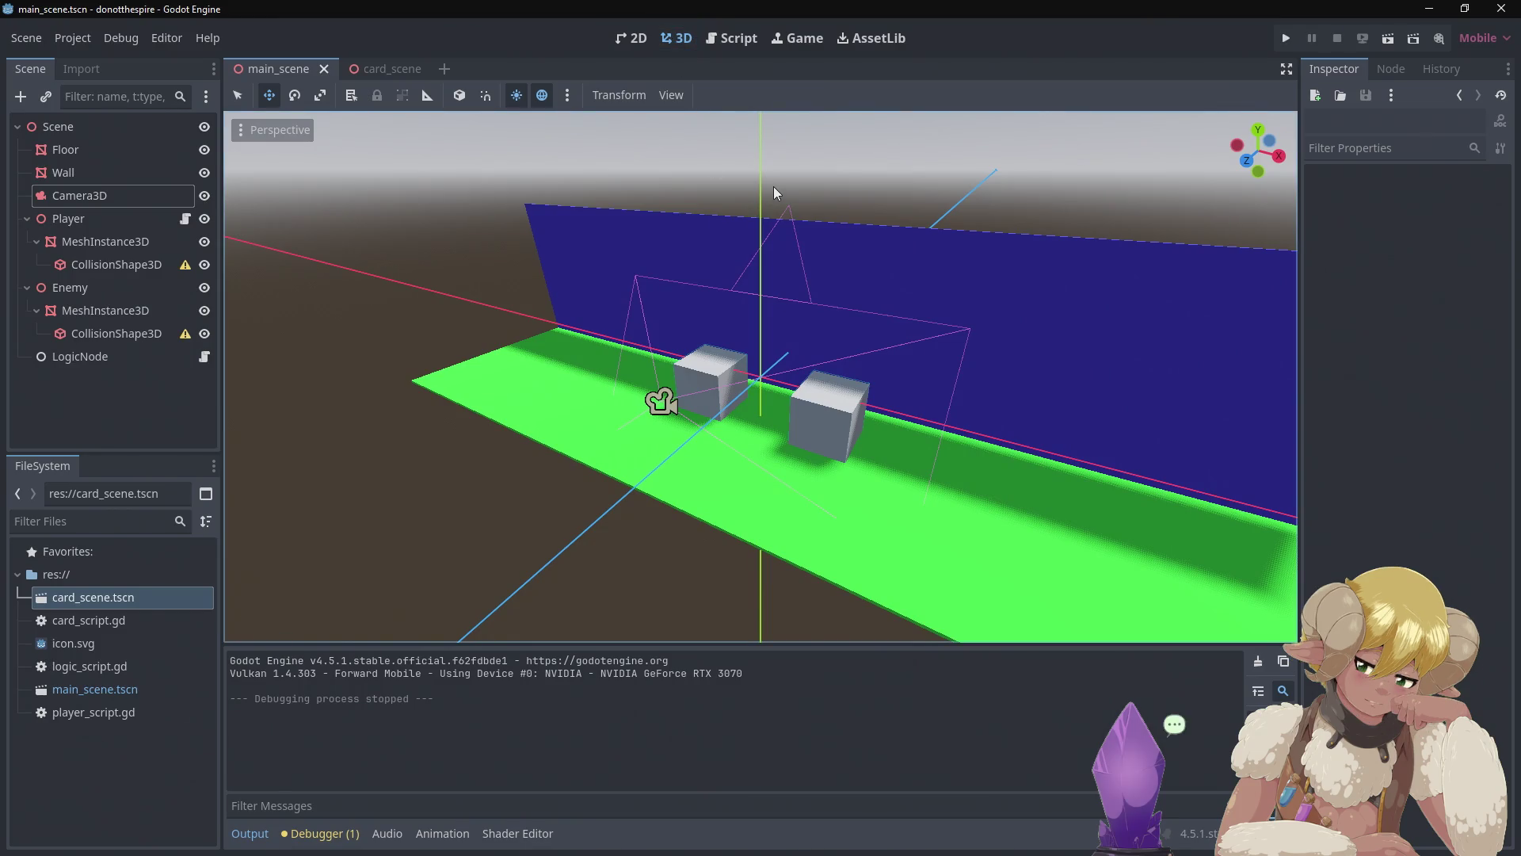
{"action": "scroll", "coordinate": [807, 297], "scroll_direction": "up", "scroll_amount": 6}
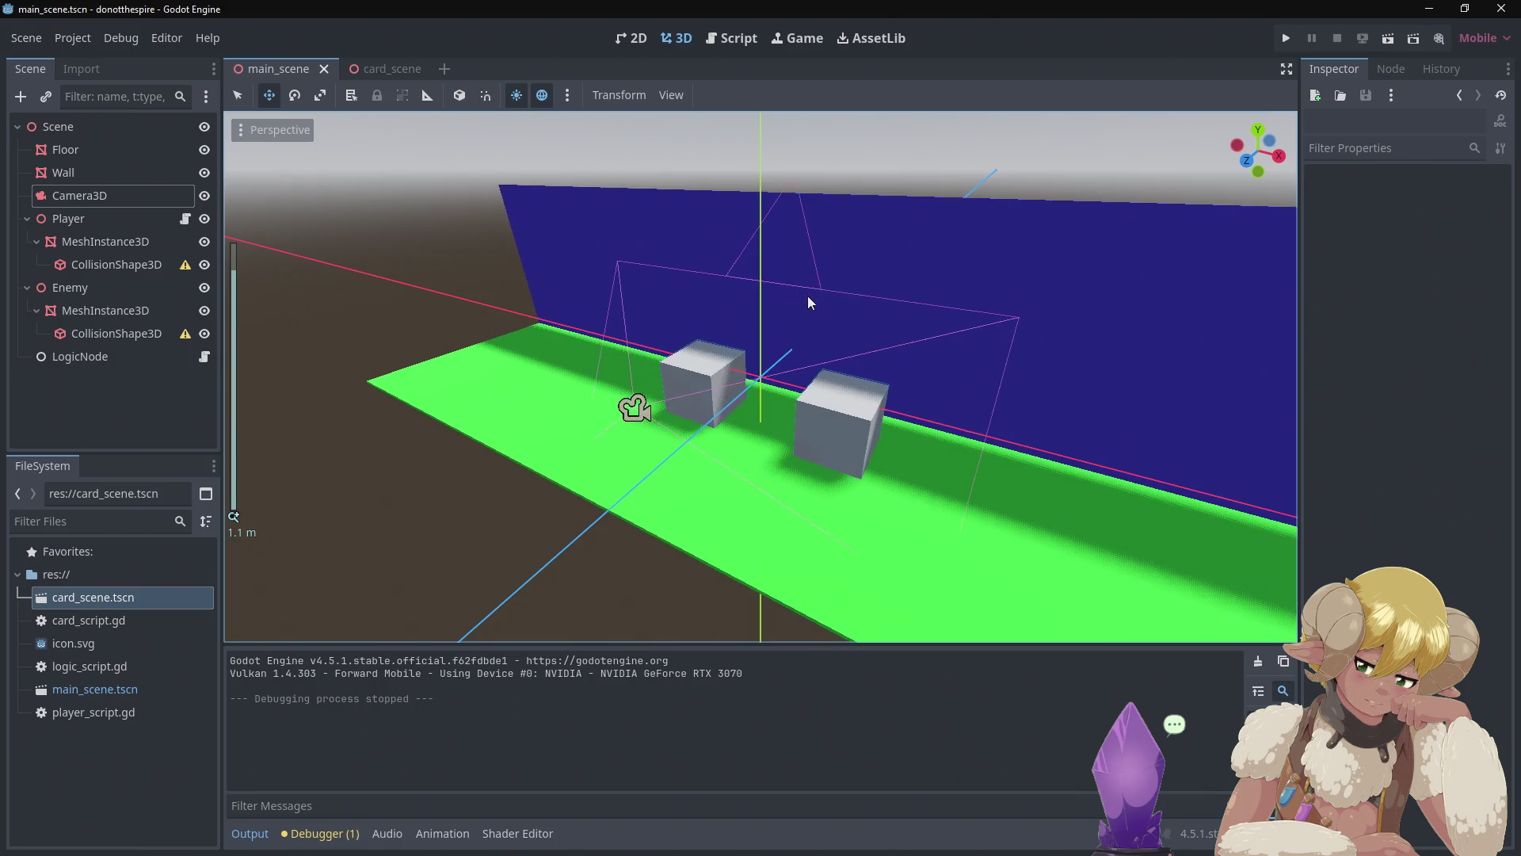
{"action": "scroll", "coordinate": [815, 302], "scroll_direction": "down", "scroll_amount": 5}
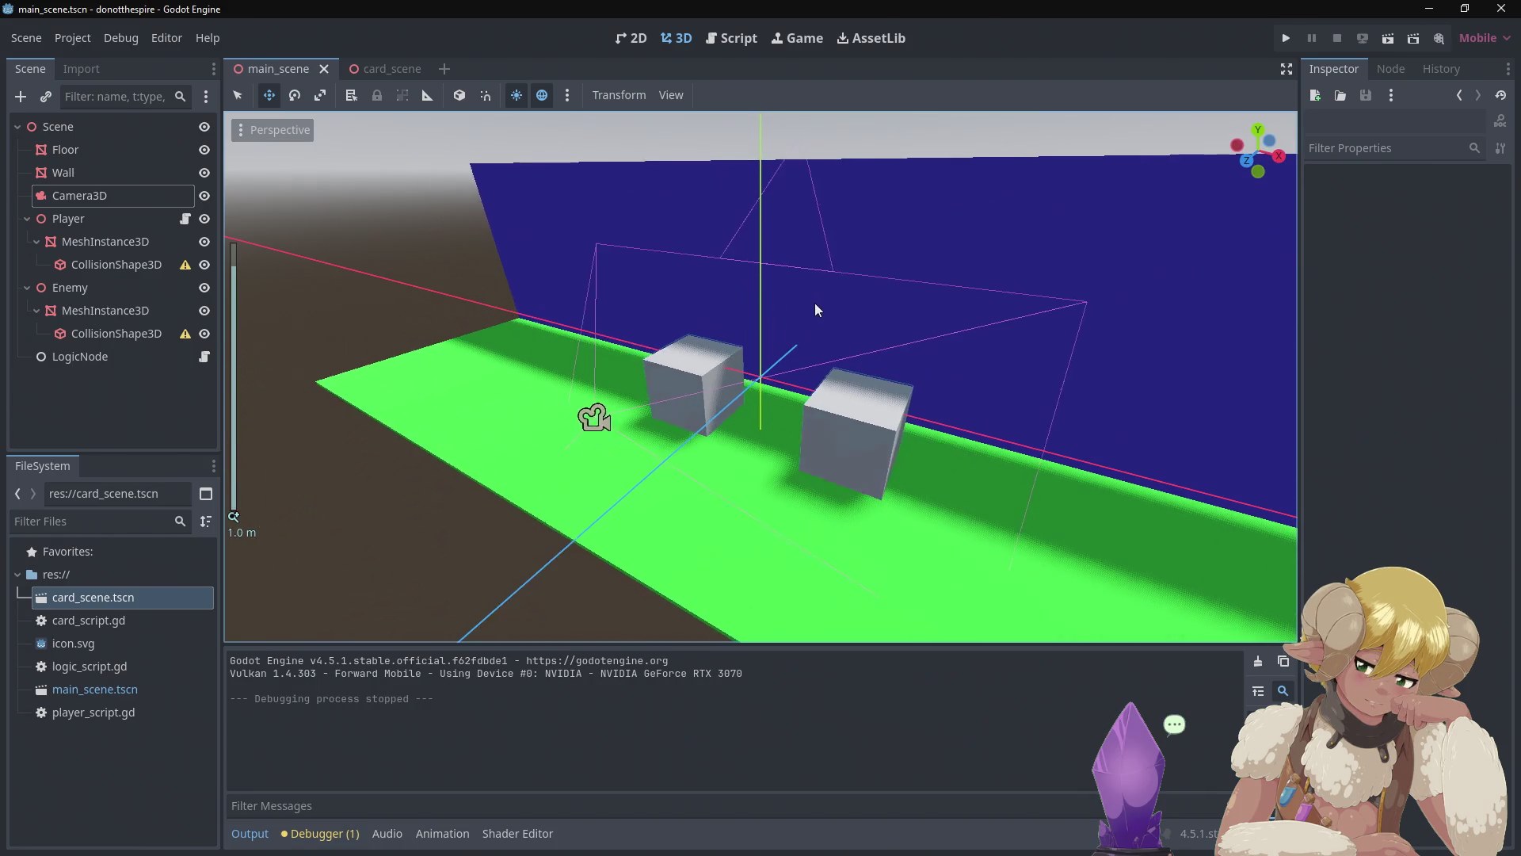